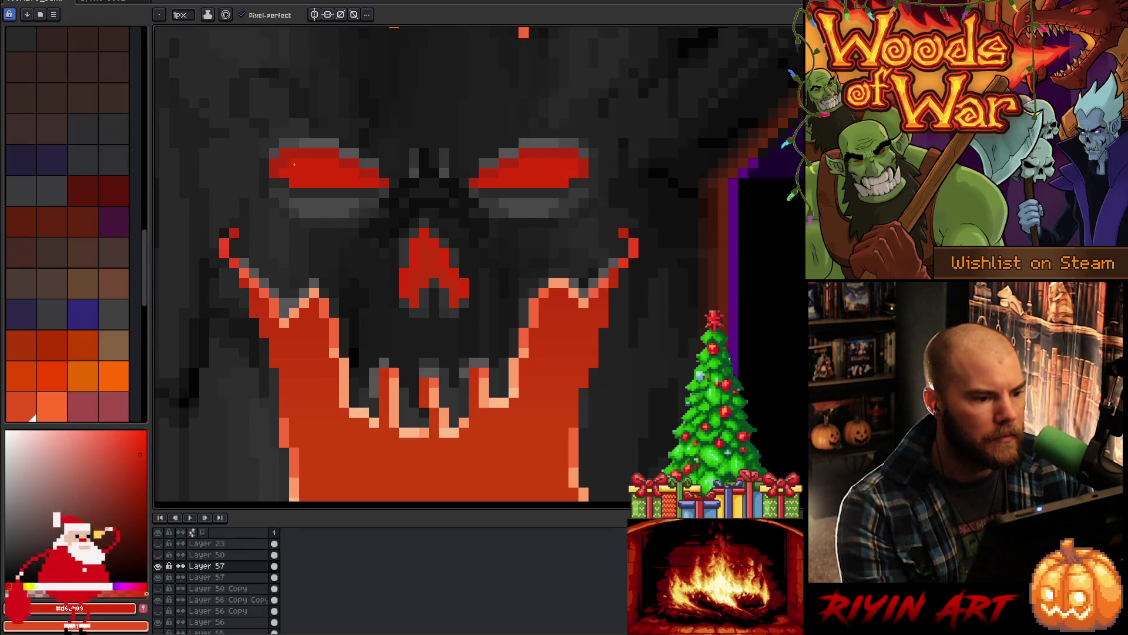
Step: Sample the eye's red, then the dark bark grey, with the tree's face centred in view
{"action": "left_click", "coordinate": [573, 162], "text": "alt"}
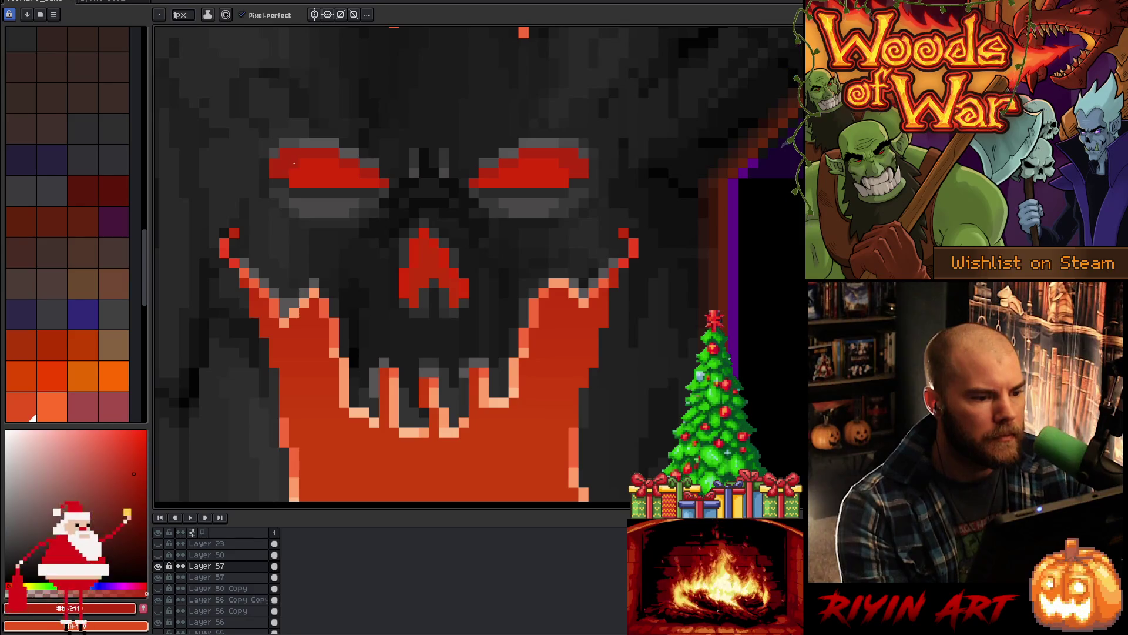
{"action": "scroll", "coordinate": [614, 198], "scroll_direction": "down", "scroll_amount": 1}
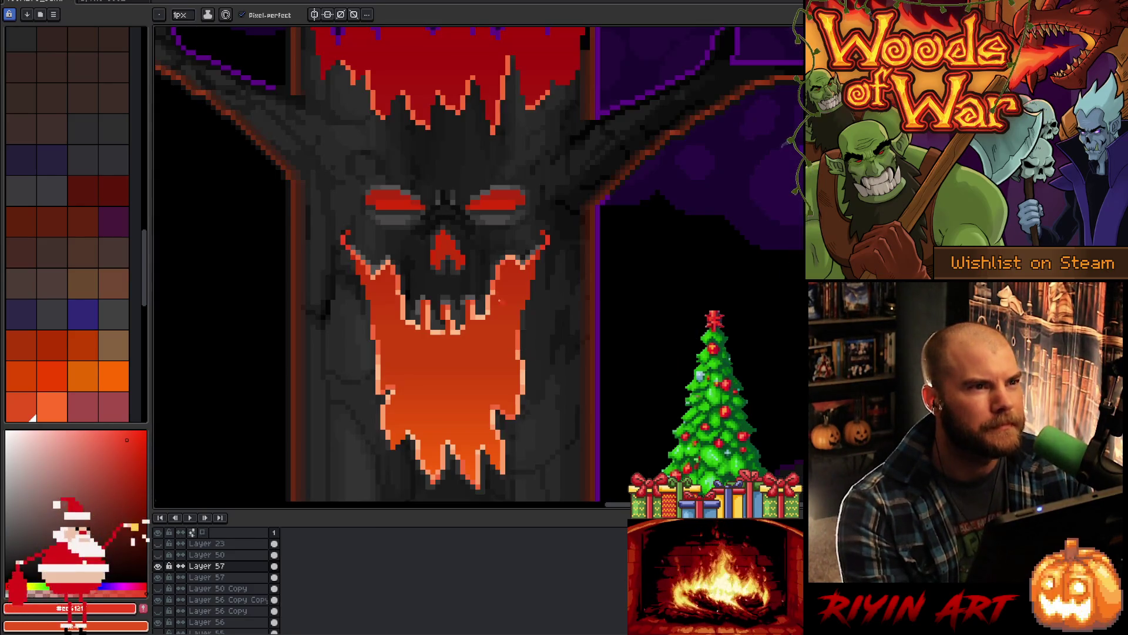
{"action": "scroll", "coordinate": [446, 226], "scroll_direction": "up", "scroll_amount": 2}
{"action": "left_click", "coordinate": [396, 182], "text": "alt"}
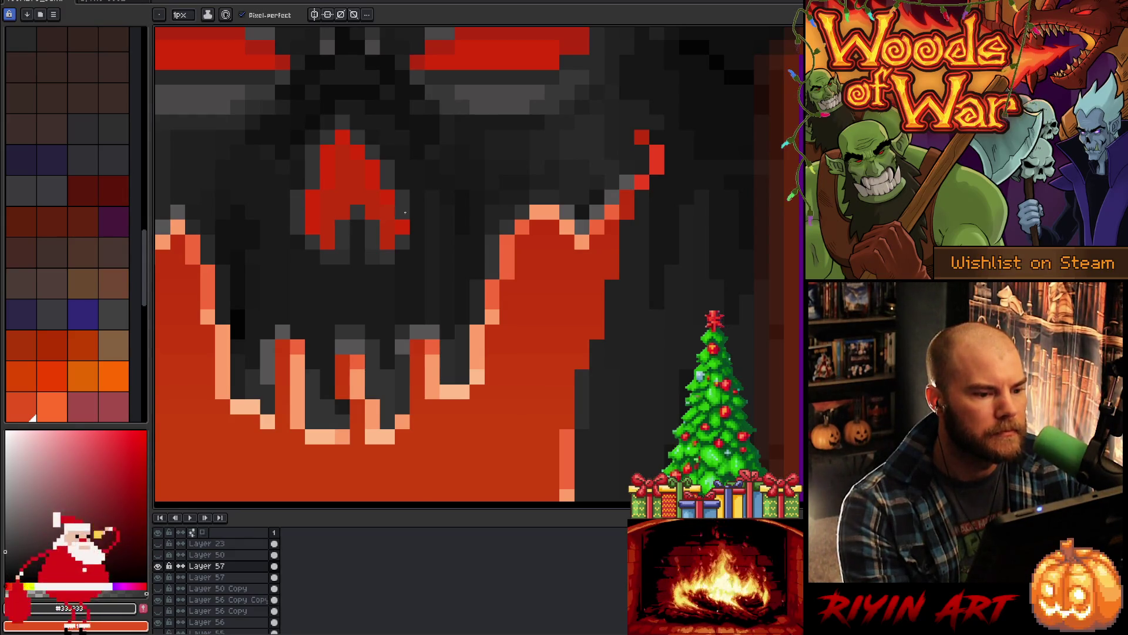
{"action": "scroll", "coordinate": [462, 272], "scroll_direction": "down", "scroll_amount": 3}
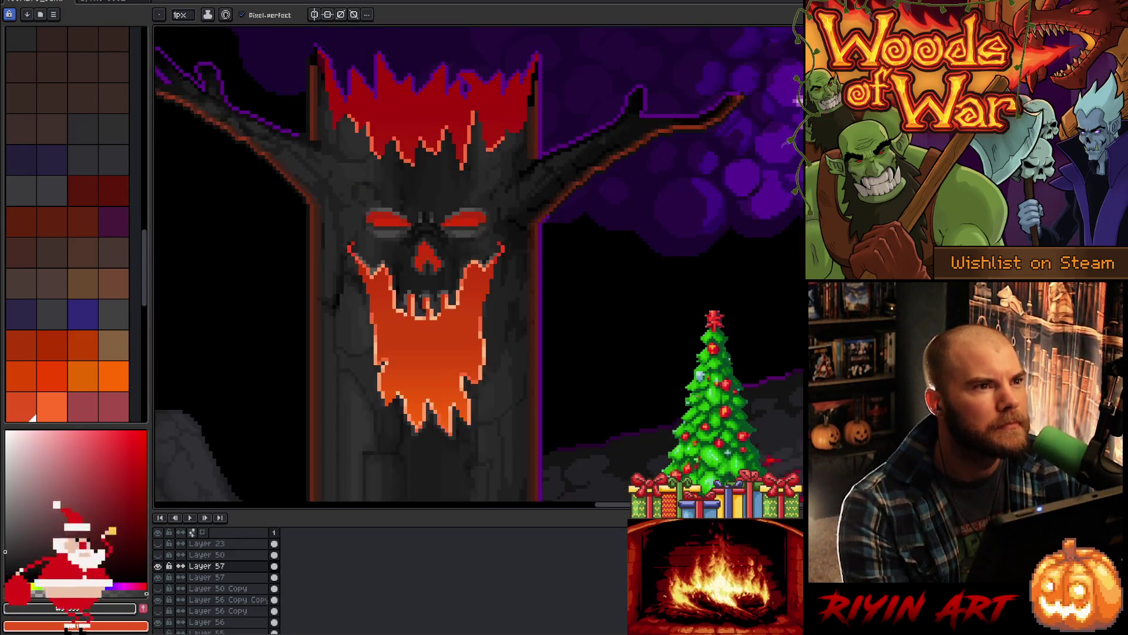
{"action": "left_click_drag", "start_coordinate": [421, 349], "coordinate": [398, 285]}
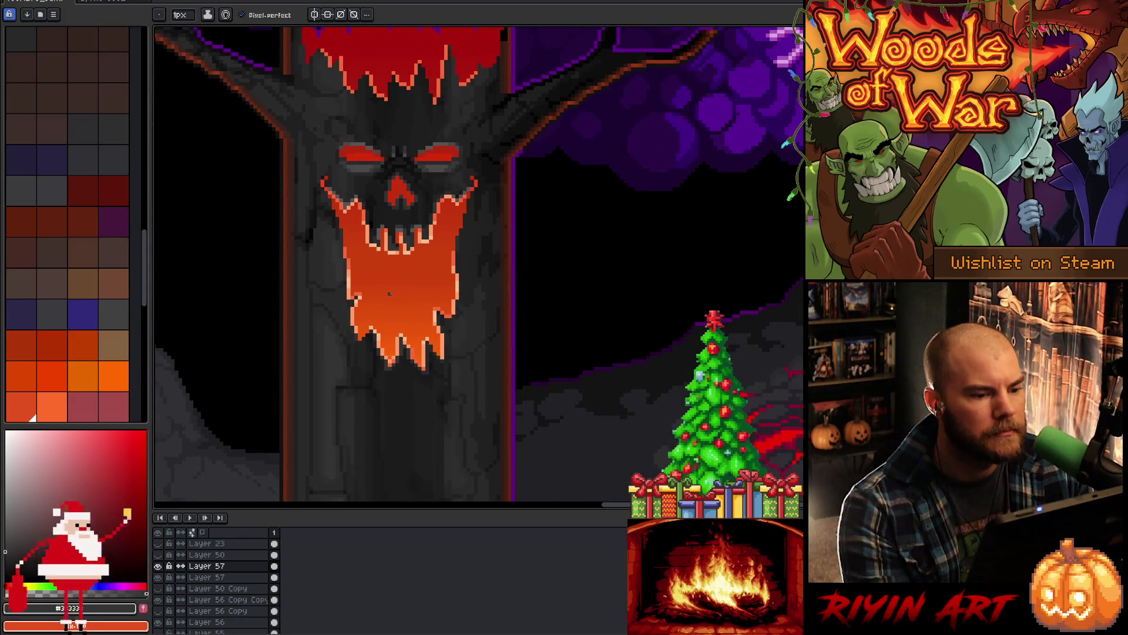
{"action": "scroll", "coordinate": [375, 275], "scroll_direction": "up", "scroll_amount": 4}
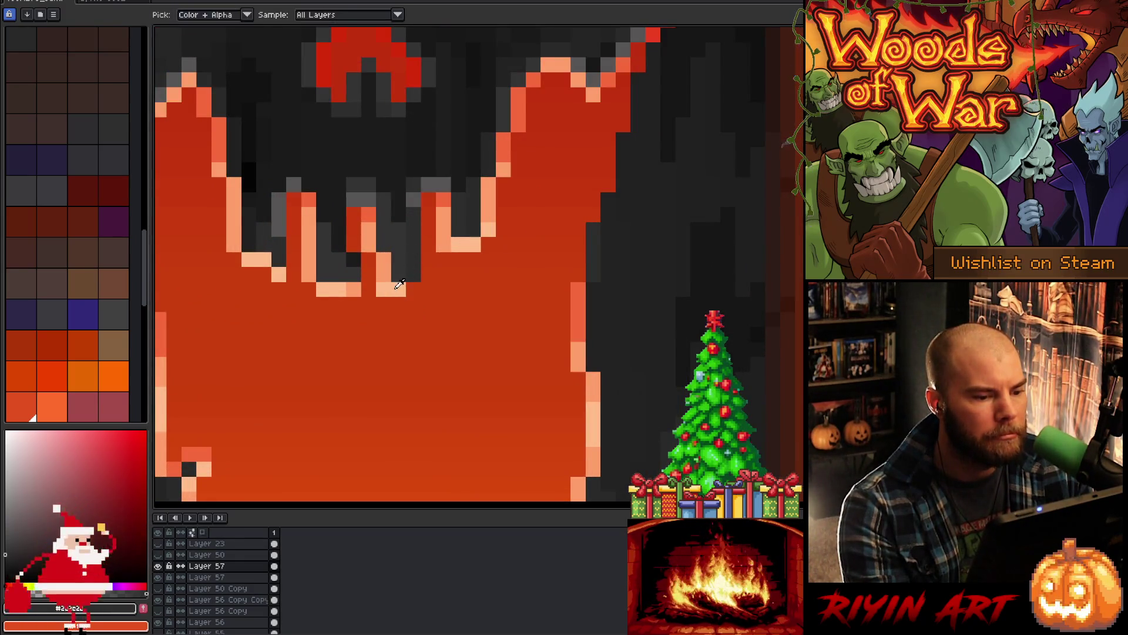
Step: Recolour four pixels along the mouth's top edge dark grey
{"action": "left_click", "coordinate": [413, 275]}
{"action": "left_click", "coordinate": [404, 286], "text": "alt"}
{"action": "left_click", "coordinate": [383, 272]}
{"action": "left_click", "coordinate": [428, 303]}
{"action": "scroll", "coordinate": [371, 338], "scroll_direction": "down", "scroll_amount": 4}
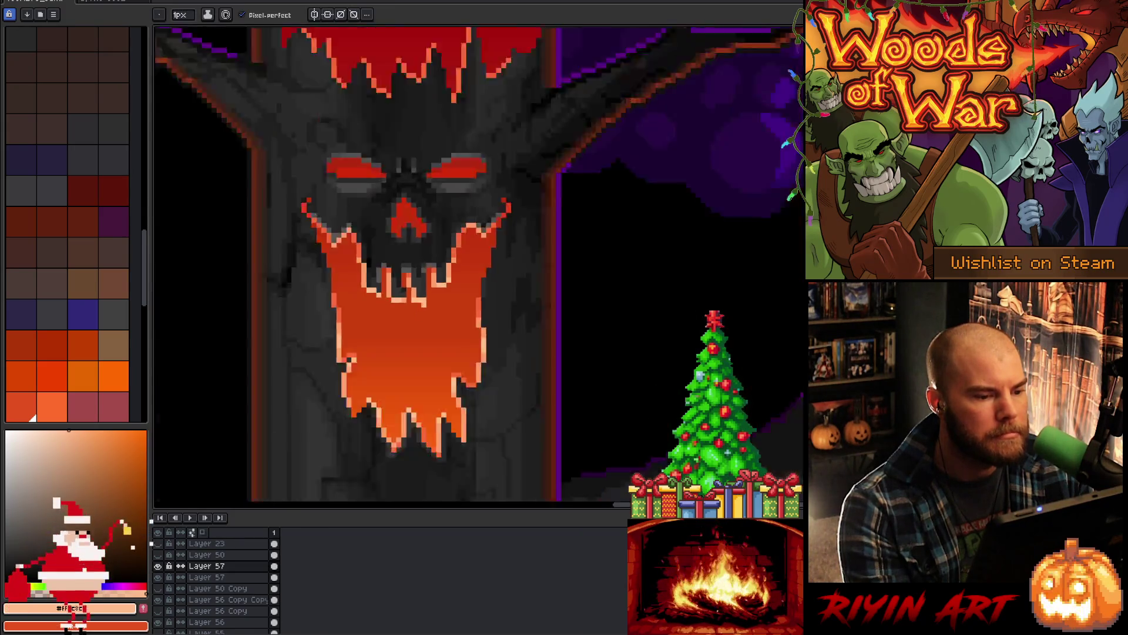
{"action": "scroll", "coordinate": [416, 319], "scroll_direction": "up", "scroll_amount": 4}
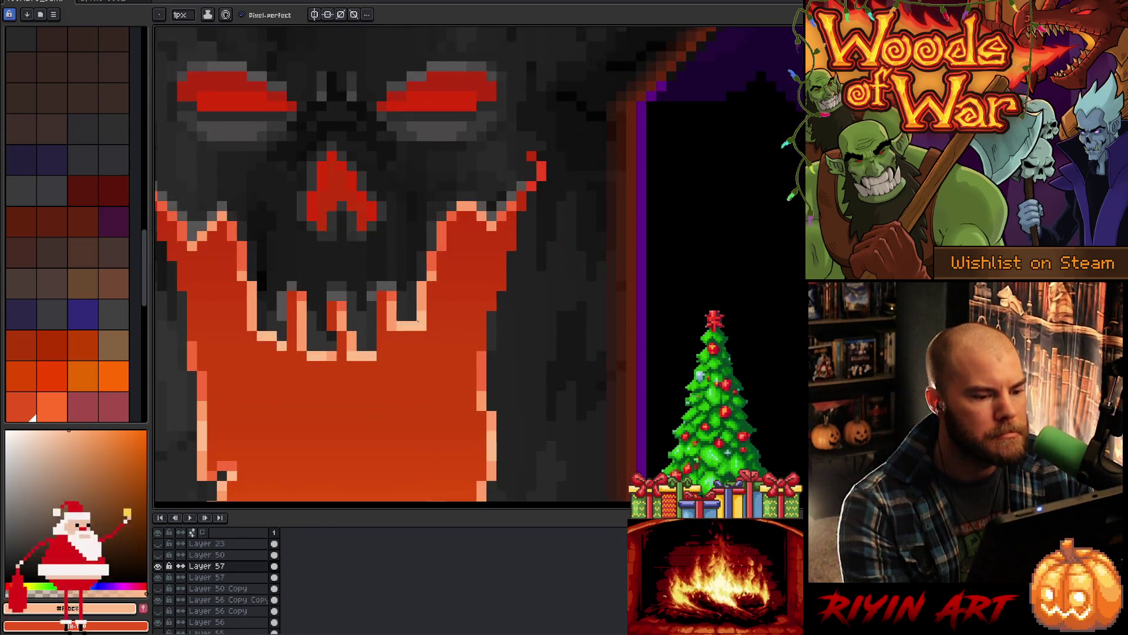
{"action": "scroll", "coordinate": [419, 326], "scroll_direction": "down", "scroll_amount": 4}
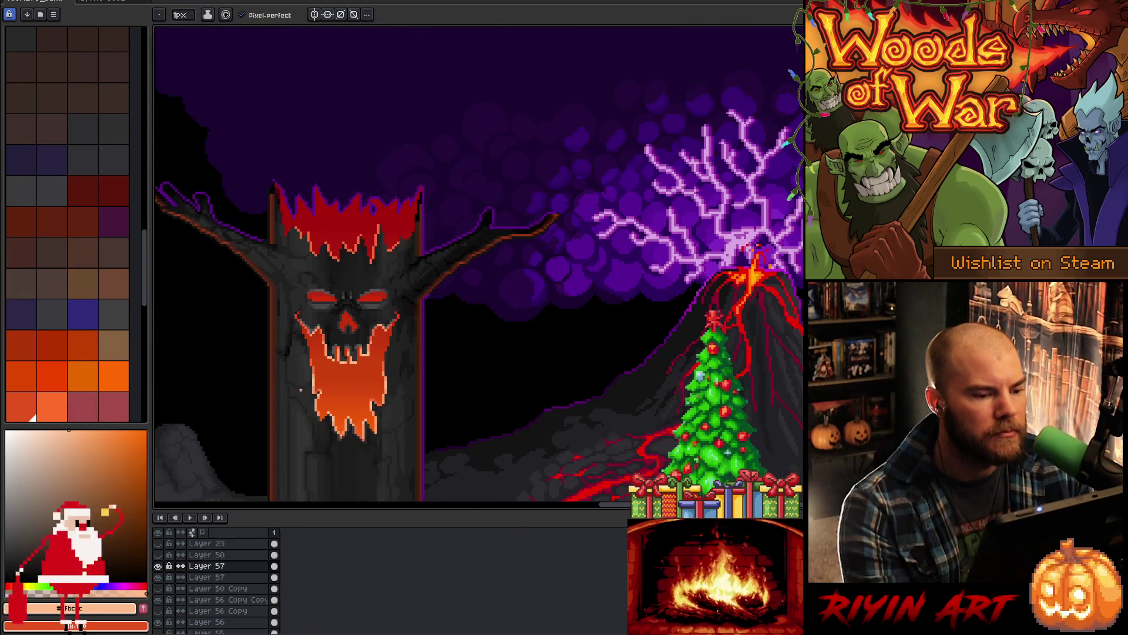
{"action": "scroll", "coordinate": [345, 386], "scroll_direction": "up", "scroll_amount": 5}
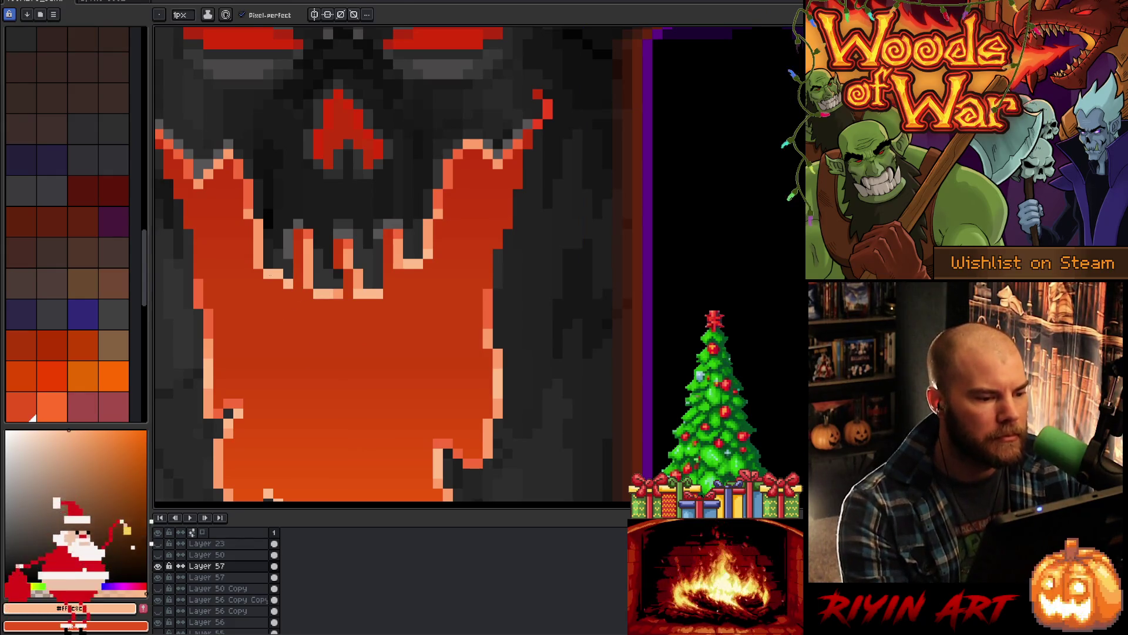
Step: Paint a light peach pixel on the mouth edge, then resample dark grey and the mouth's orange
{"action": "key", "text": "alt"}
{"action": "left_click", "coordinate": [279, 283]}
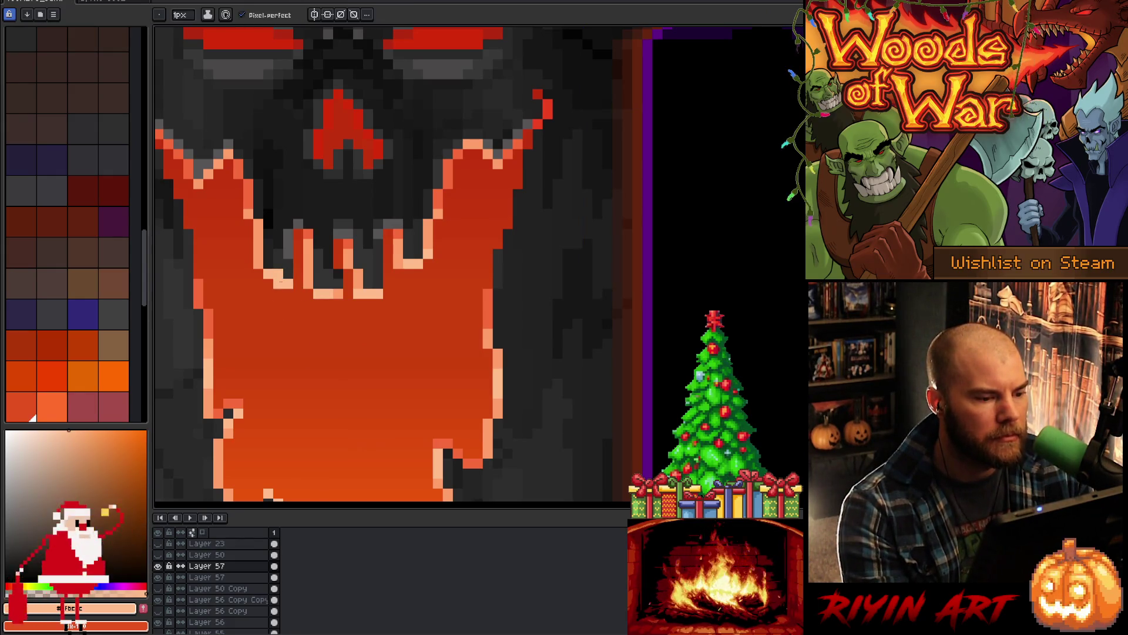
{"action": "left_click", "coordinate": [283, 268]}
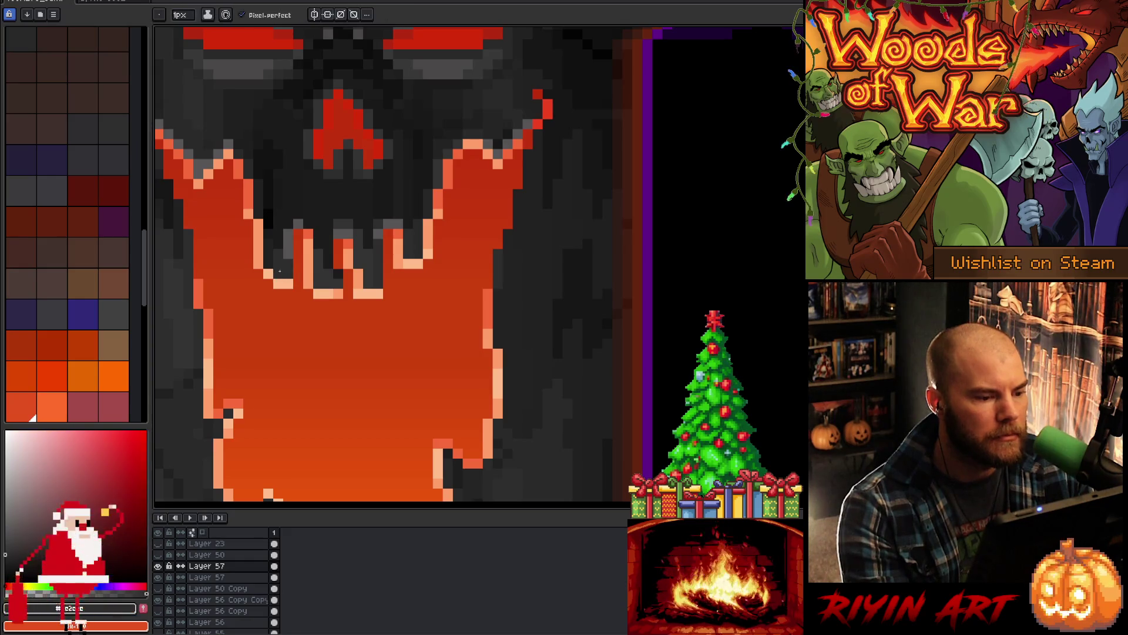
{"action": "scroll", "coordinate": [261, 291], "scroll_direction": "down", "scroll_amount": 5}
{"action": "left_click_drag", "start_coordinate": [299, 343], "coordinate": [332, 306]}
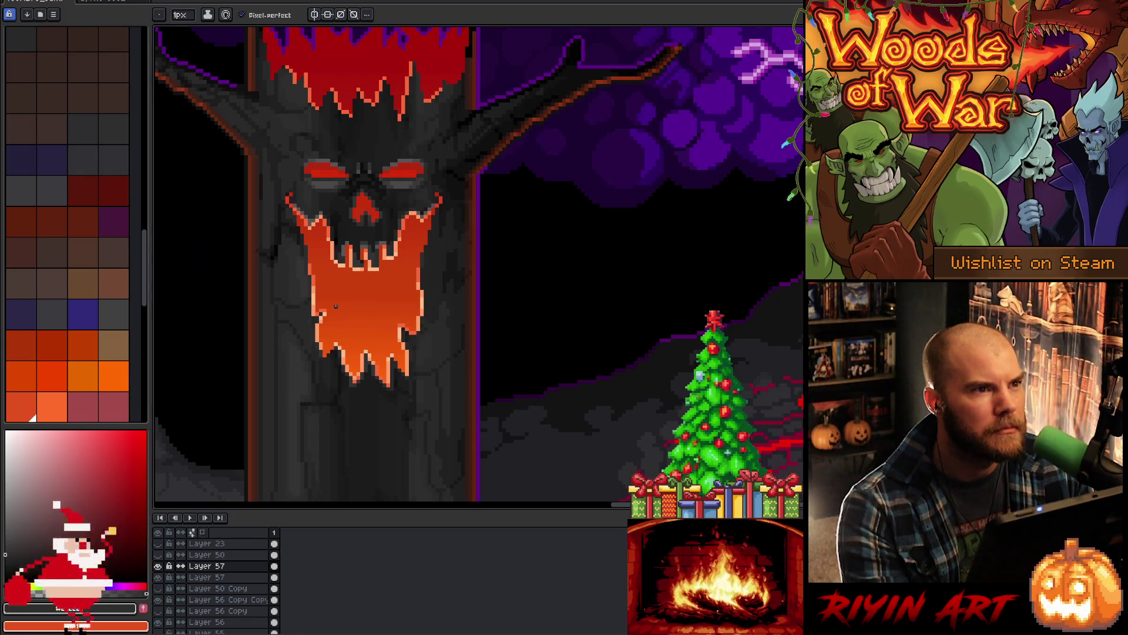
{"action": "scroll", "coordinate": [367, 281], "scroll_direction": "up", "scroll_amount": 4}
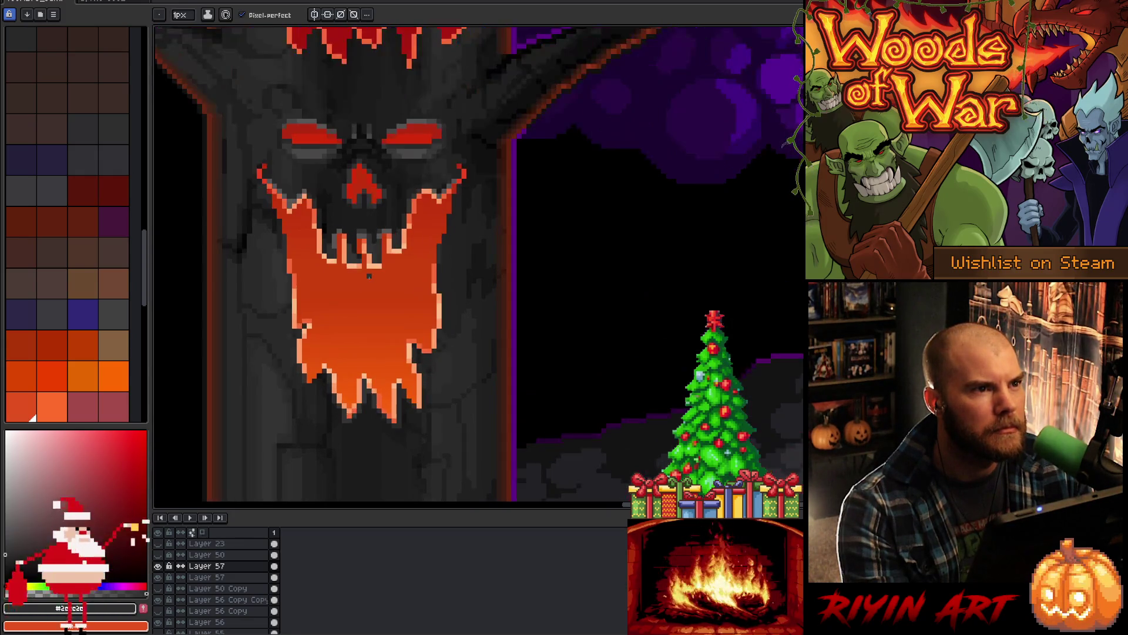
{"action": "left_click", "coordinate": [368, 261], "text": "alt"}
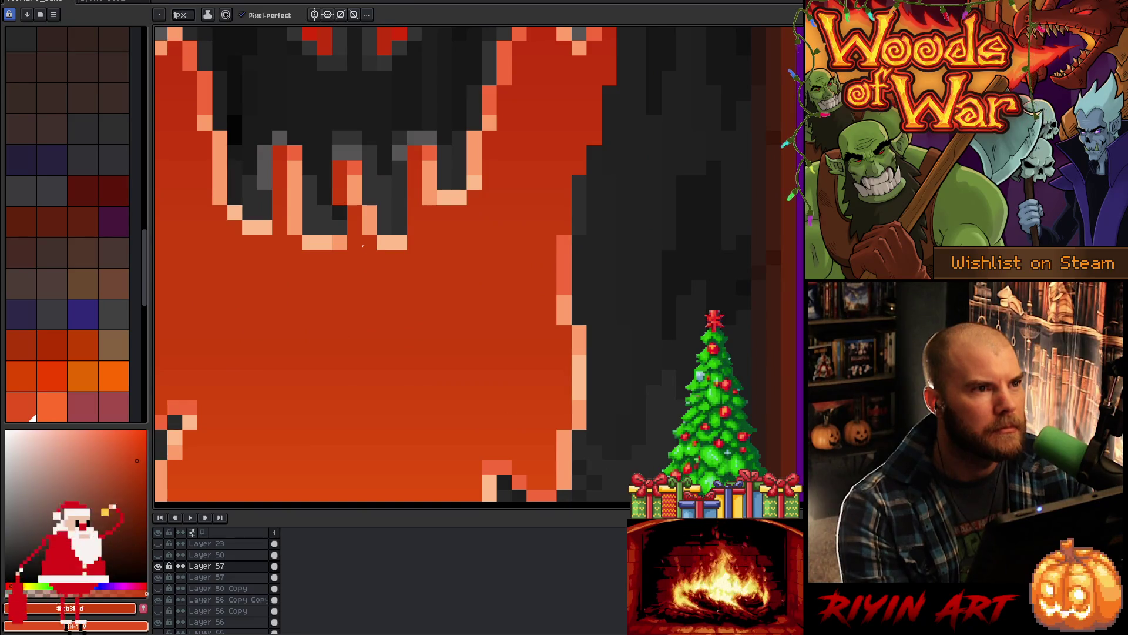
{"action": "scroll", "coordinate": [416, 339], "scroll_direction": "down", "scroll_amount": 4}
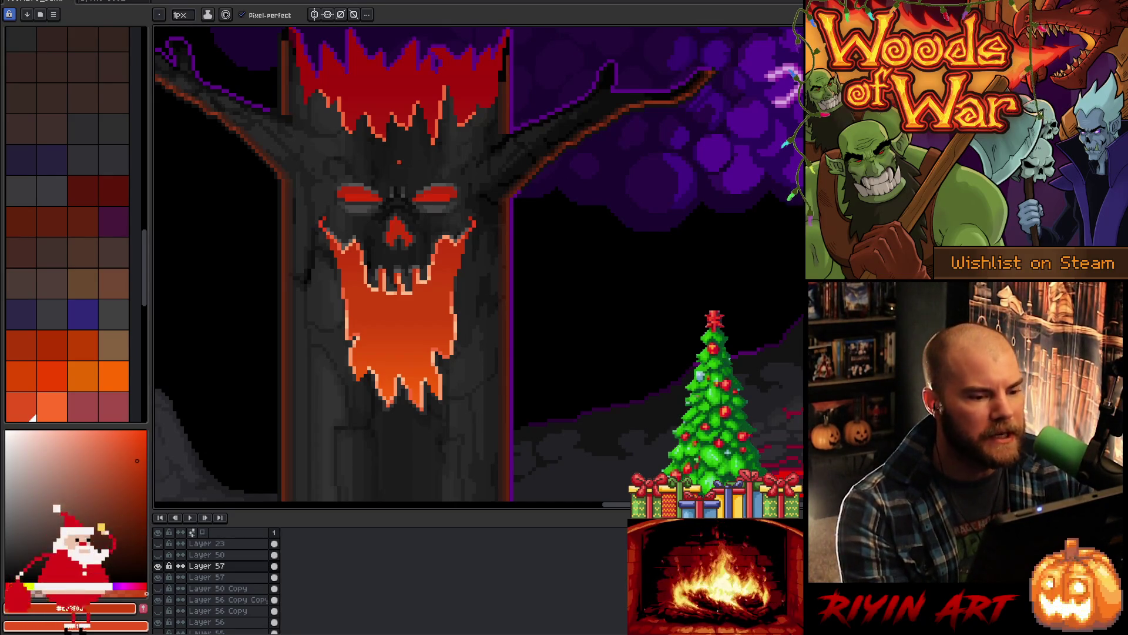
{"action": "scroll", "coordinate": [456, 227], "scroll_direction": "up", "scroll_amount": 1}
{"action": "scroll", "coordinate": [456, 227], "scroll_direction": "up", "scroll_amount": 1}
{"action": "left_click", "coordinate": [486, 223], "text": "alt"}
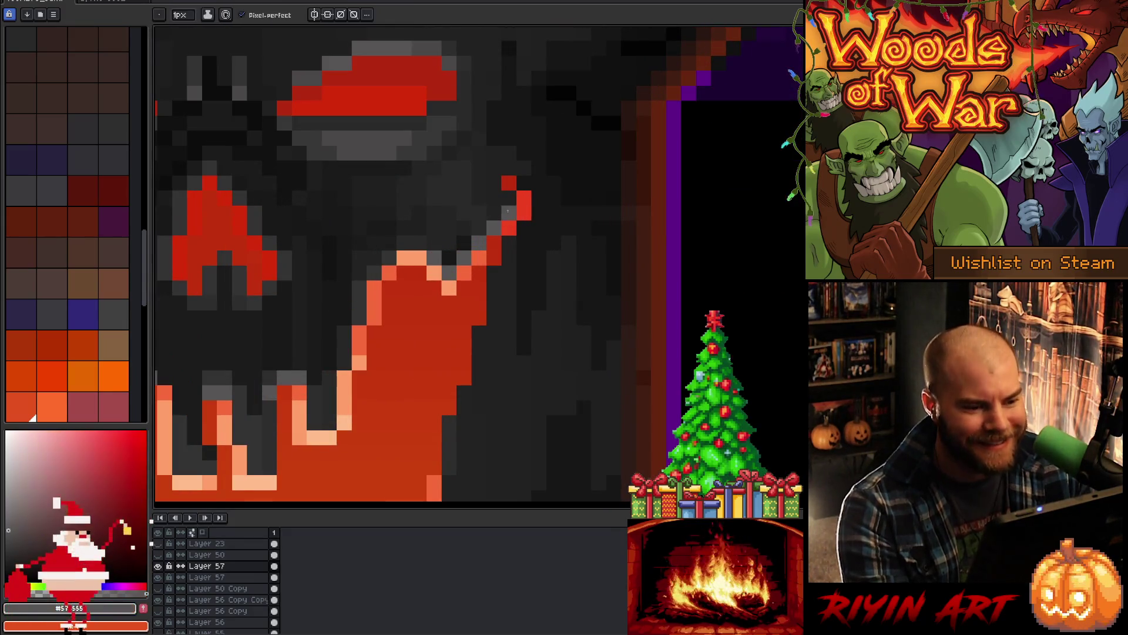
{"action": "scroll", "coordinate": [470, 221], "scroll_direction": "down", "scroll_amount": 2}
{"action": "scroll", "coordinate": [458, 230], "scroll_direction": "up", "scroll_amount": 1}
{"action": "scroll", "coordinate": [446, 235], "scroll_direction": "up", "scroll_amount": 1}
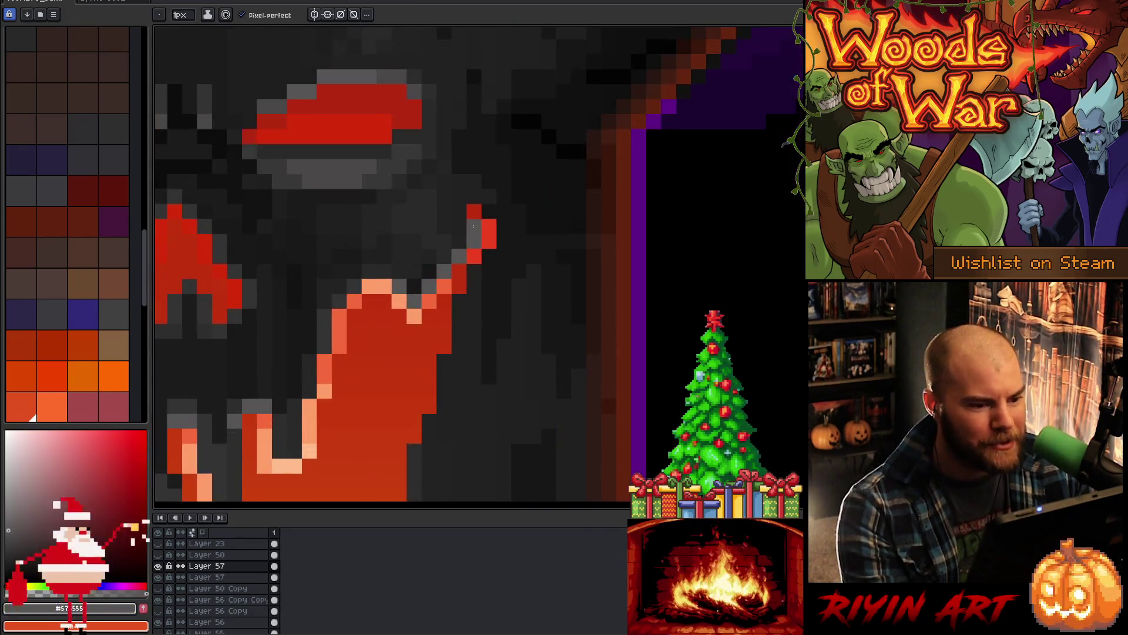
{"action": "scroll", "coordinate": [424, 251], "scroll_direction": "down", "scroll_amount": 2}
{"action": "scroll", "coordinate": [475, 234], "scroll_direction": "up", "scroll_amount": 2}
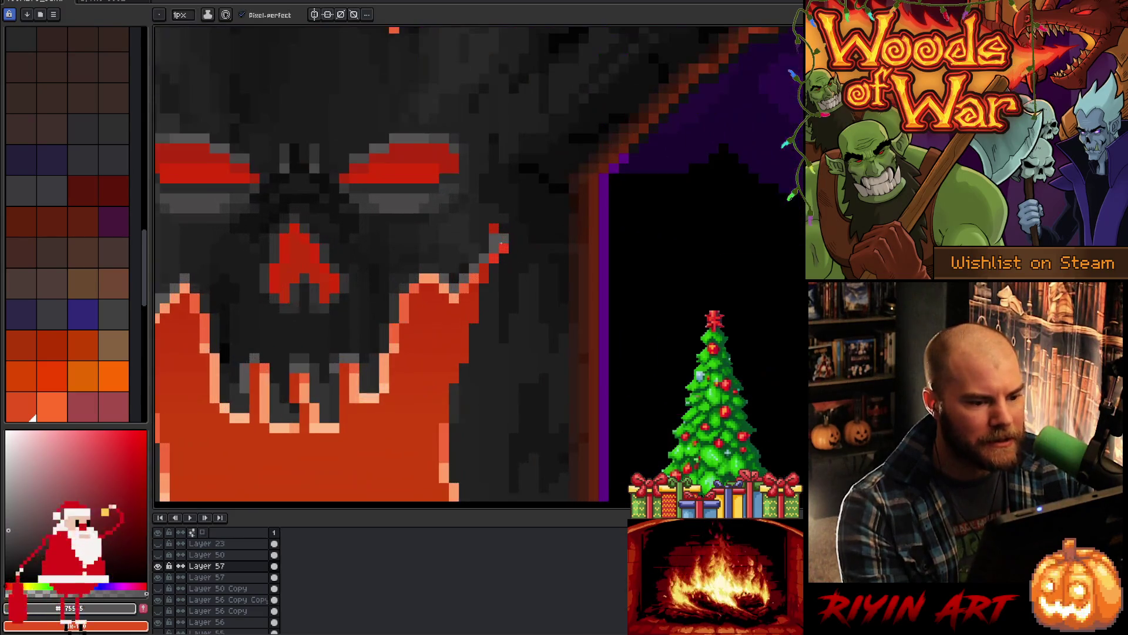
{"action": "left_click", "coordinate": [475, 233], "text": "alt"}
{"action": "scroll", "coordinate": [419, 255], "scroll_direction": "down", "scroll_amount": 2}
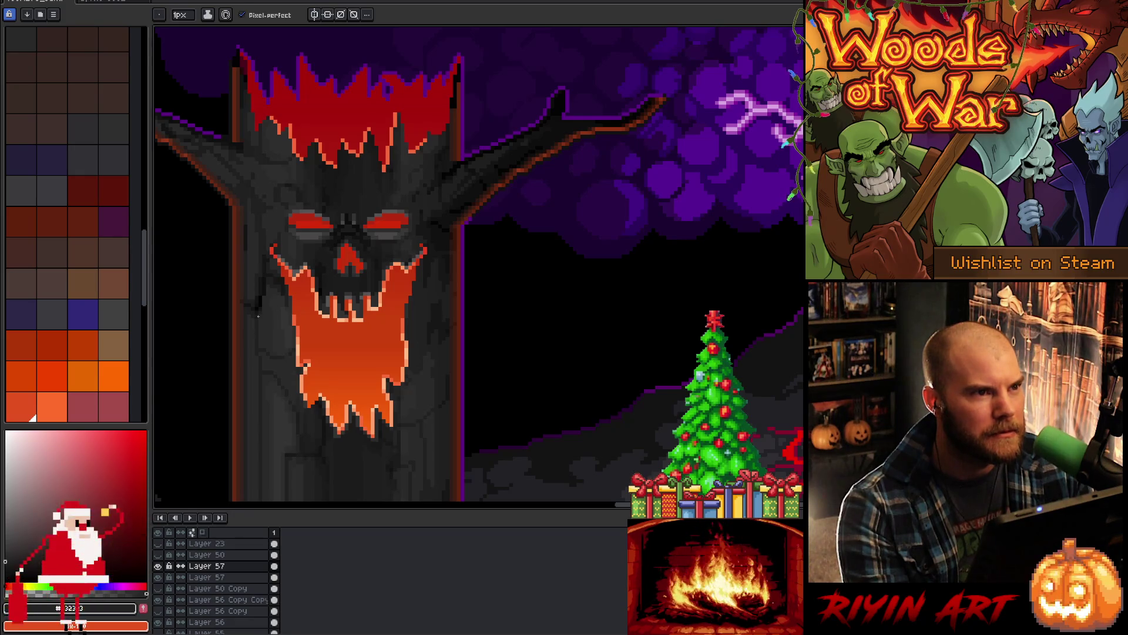
{"action": "mouse_move", "coordinate": [258, 316]}
{"action": "left_mouse_down"}
{"action": "mouse_move", "coordinate": [315, 282]}
{"action": "mouse_move", "coordinate": [385, 302]}
{"action": "mouse_move", "coordinate": [359, 333]}
{"action": "left_mouse_up"}
{"action": "key", "text": "b"}
{"action": "scroll", "coordinate": [194, 553], "scroll_direction": "up", "scroll_amount": 2}
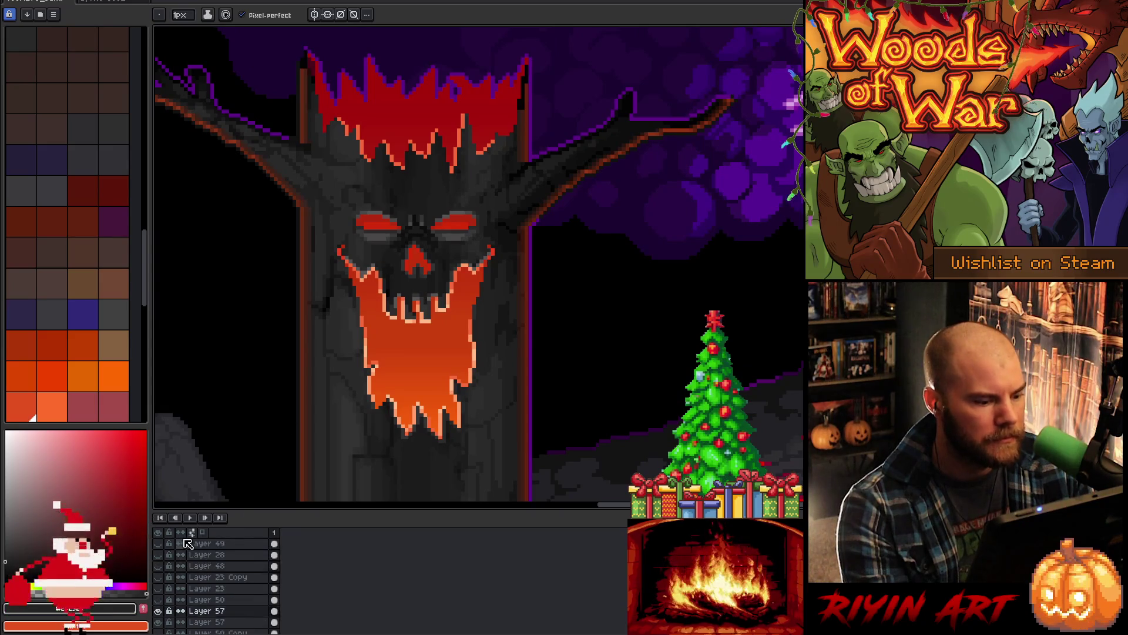
{"action": "left_click", "coordinate": [160, 543]}
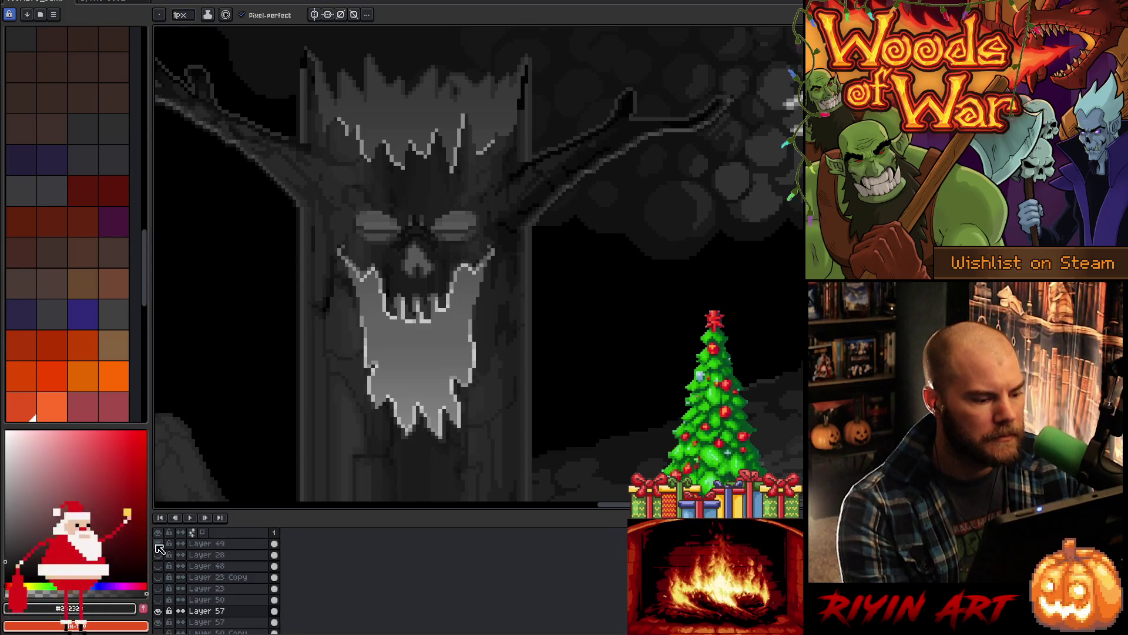
{"action": "left_click", "coordinate": [158, 543]}
{"action": "scroll", "coordinate": [459, 223], "scroll_direction": "up", "scroll_amount": 3}
{"action": "left_click", "coordinate": [444, 245], "text": "alt"}
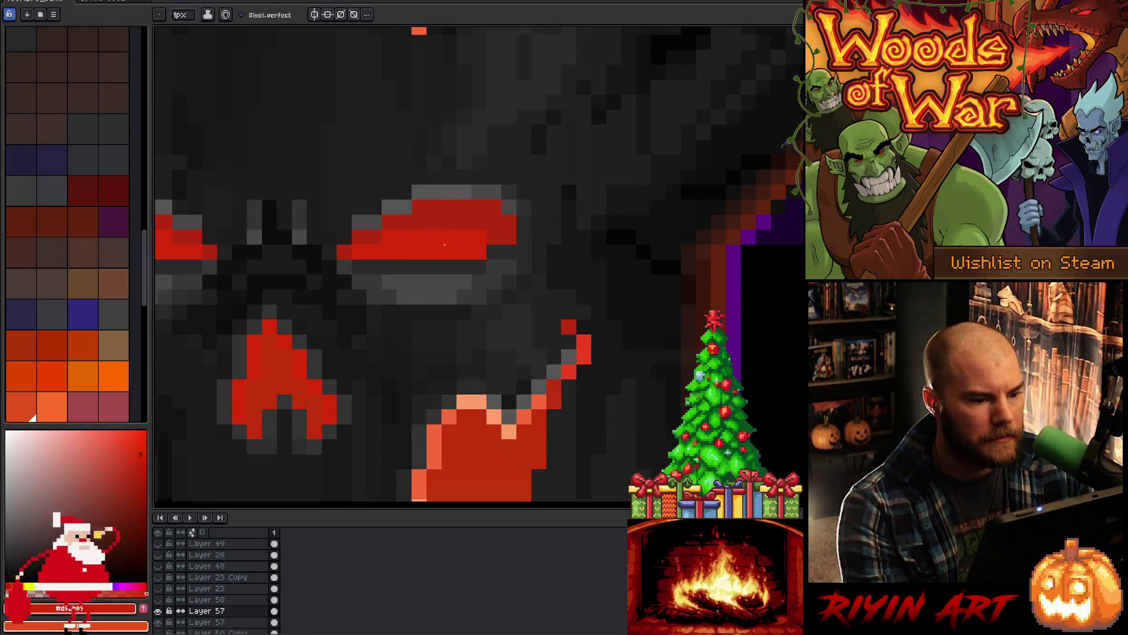
{"action": "left_click", "coordinate": [433, 233], "text": "alt"}
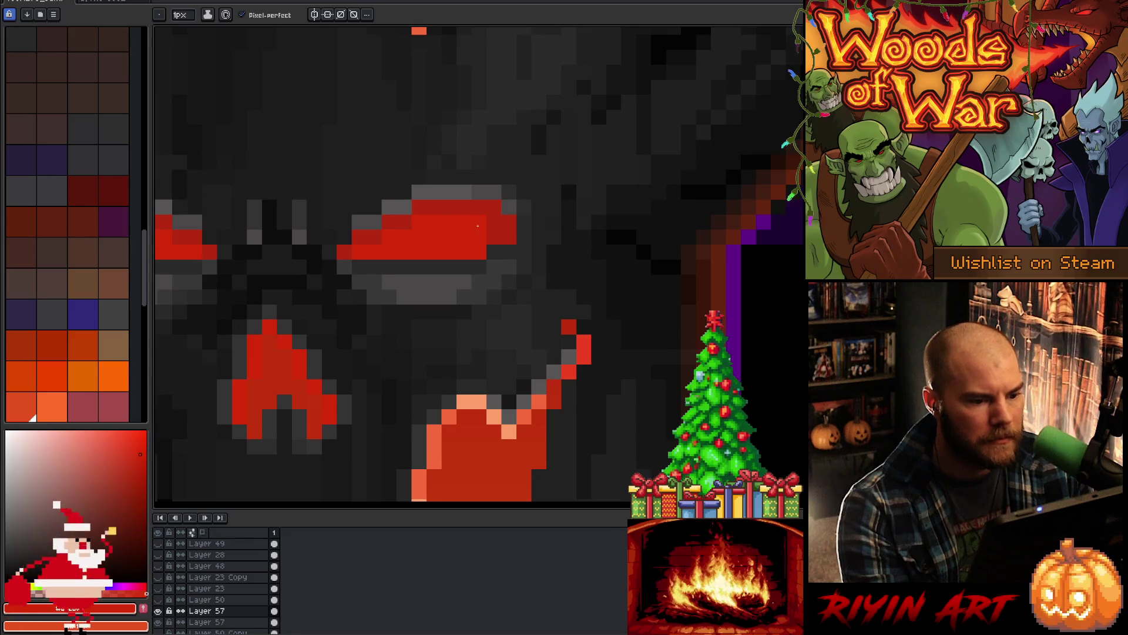
{"action": "left_click_drag", "start_coordinate": [478, 225], "coordinate": [684, 225]}
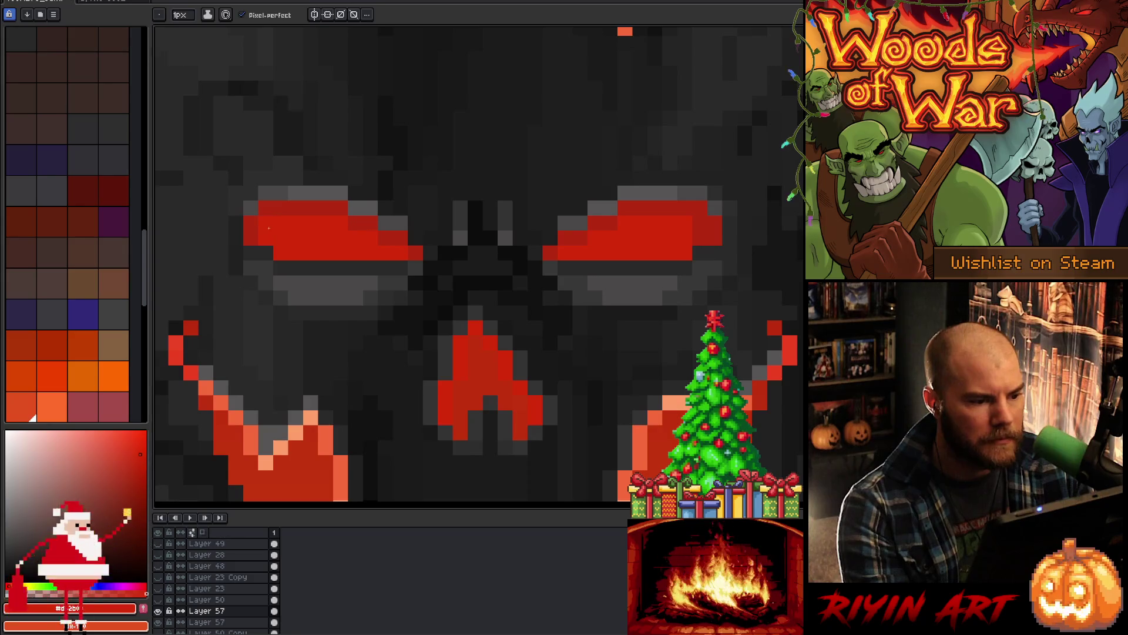
{"action": "scroll", "coordinate": [706, 243], "scroll_direction": "down", "scroll_amount": 5}
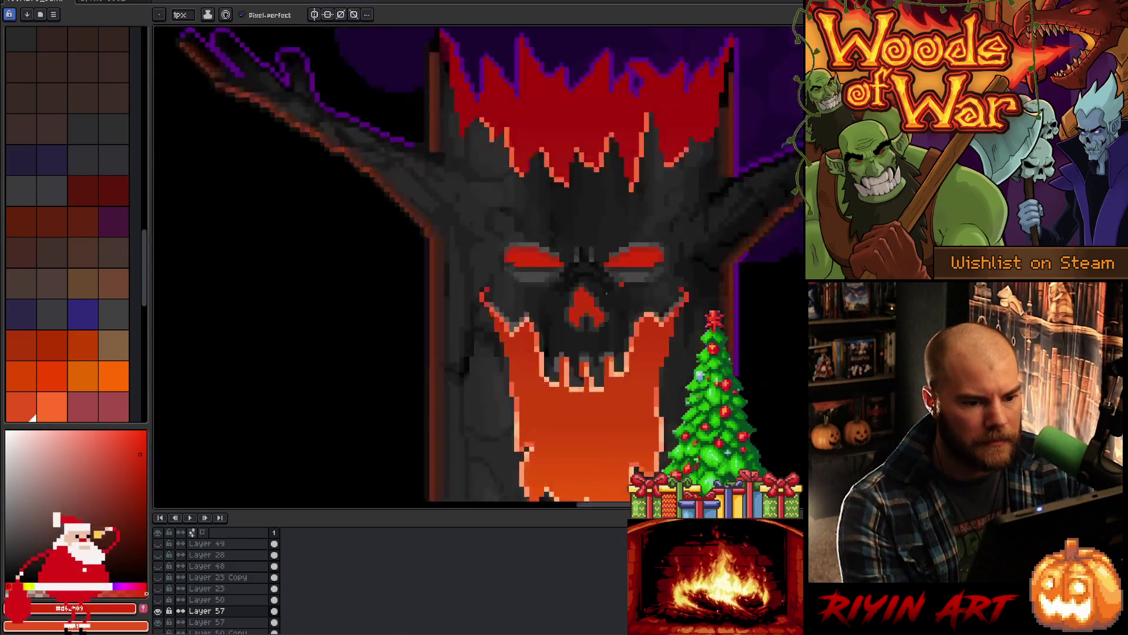
{"action": "left_click", "coordinate": [159, 544]}
{"action": "left_click_drag", "start_coordinate": [609, 359], "coordinate": [420, 216]}
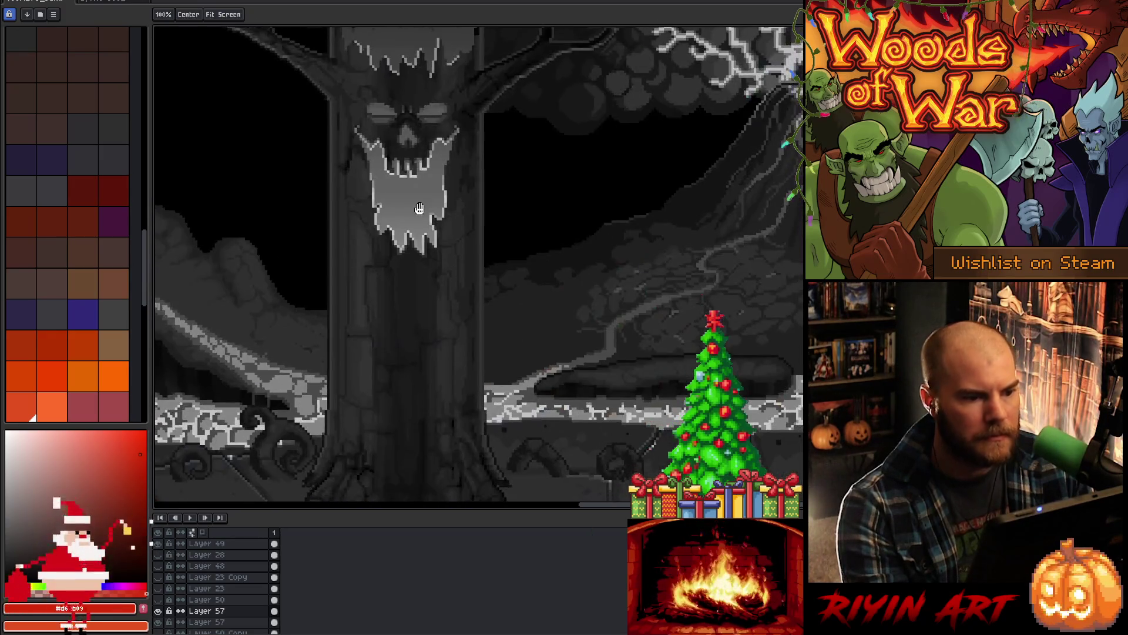
{"action": "key", "text": "b"}
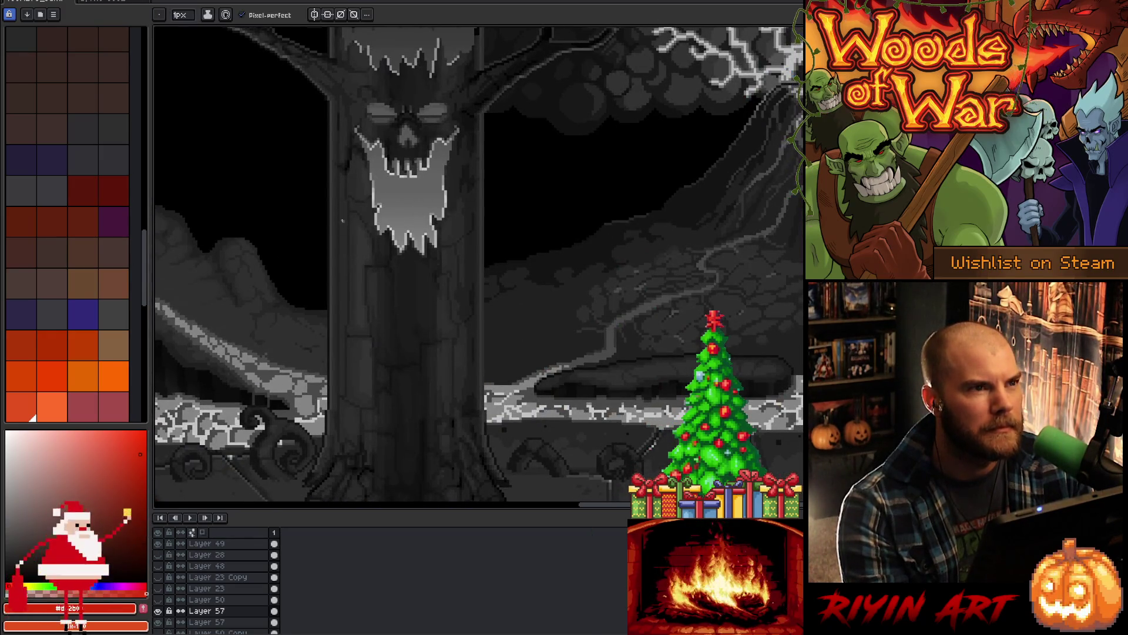
{"action": "left_click", "coordinate": [160, 545]}
{"action": "mouse_move", "coordinate": [300, 257]}
{"action": "left_mouse_down"}
{"action": "mouse_move", "coordinate": [335, 264]}
{"action": "mouse_move", "coordinate": [388, 302]}
{"action": "left_mouse_up"}
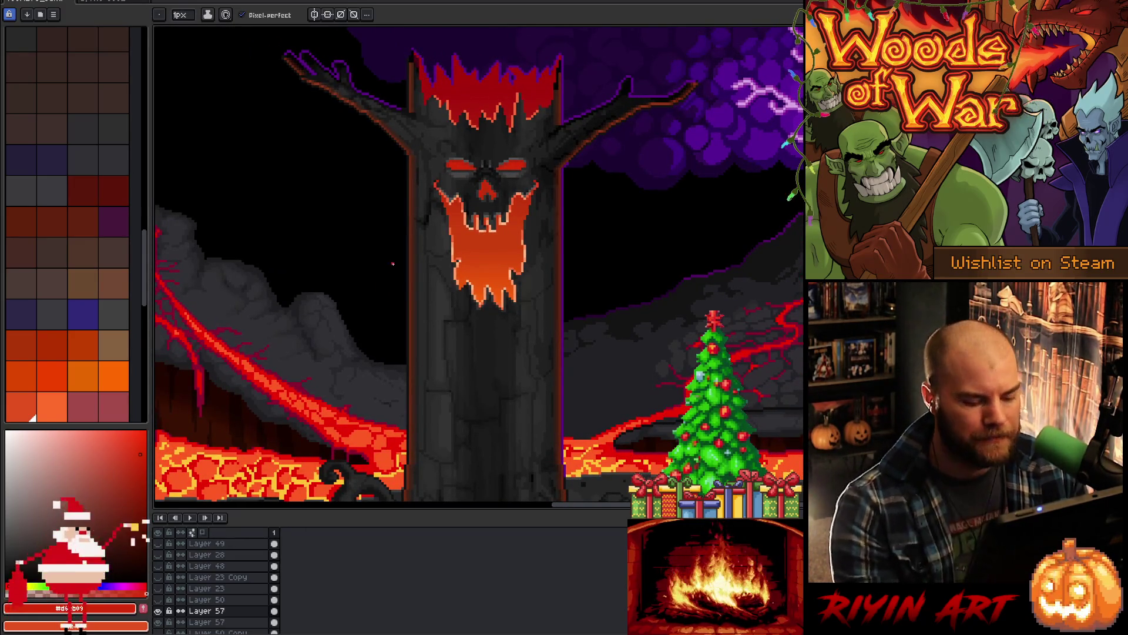
Step: Marquee-select the red nose and upper-mouth region
{"action": "scroll", "coordinate": [465, 195], "scroll_direction": "up", "scroll_amount": 3}
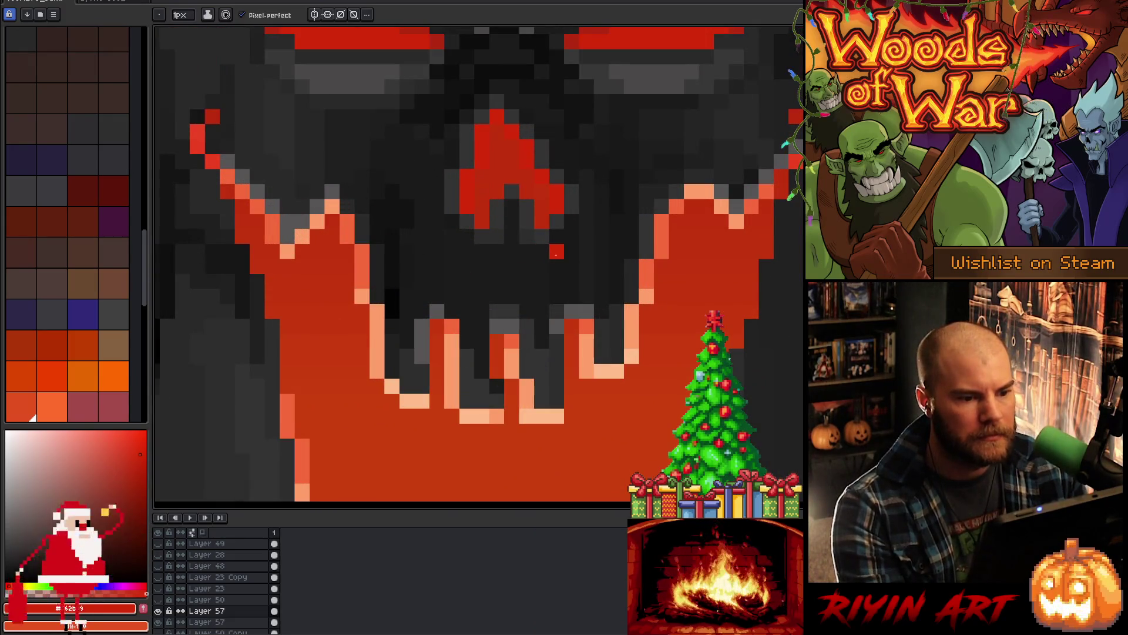
{"action": "scroll", "coordinate": [561, 250], "scroll_direction": "down", "scroll_amount": 3}
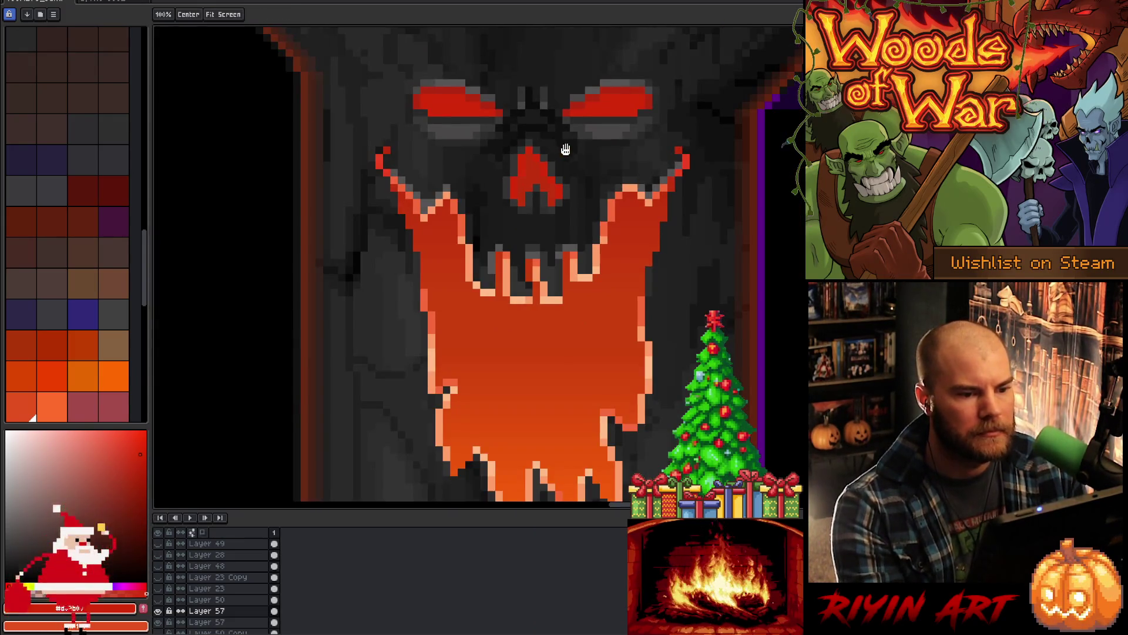
{"action": "scroll", "coordinate": [494, 260], "scroll_direction": "up", "scroll_amount": 1}
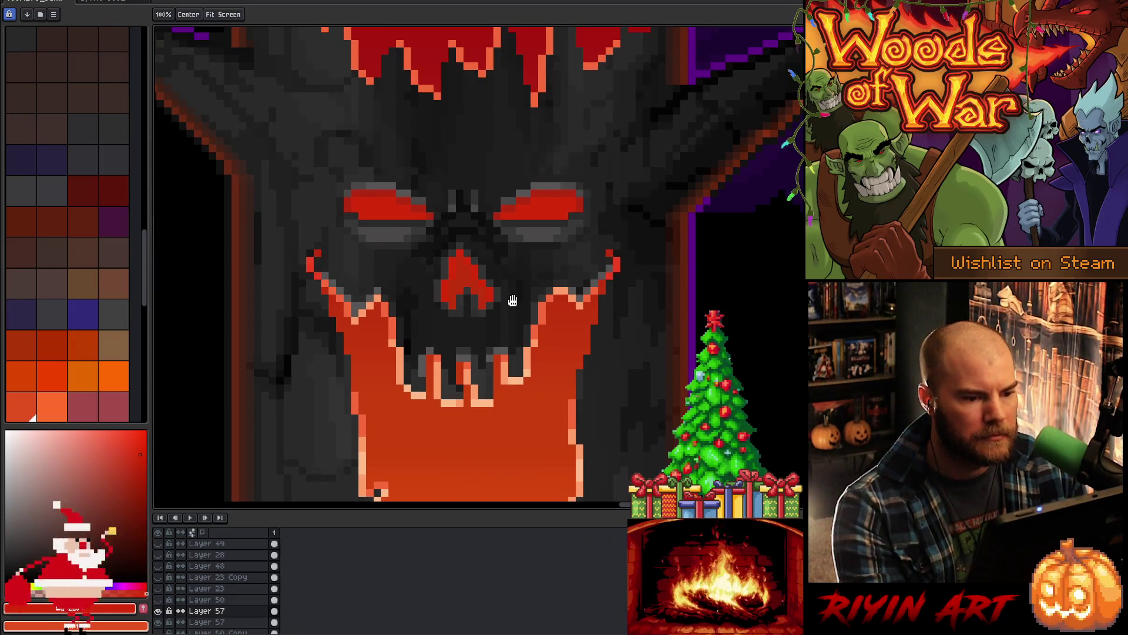
{"action": "key", "text": "b"}
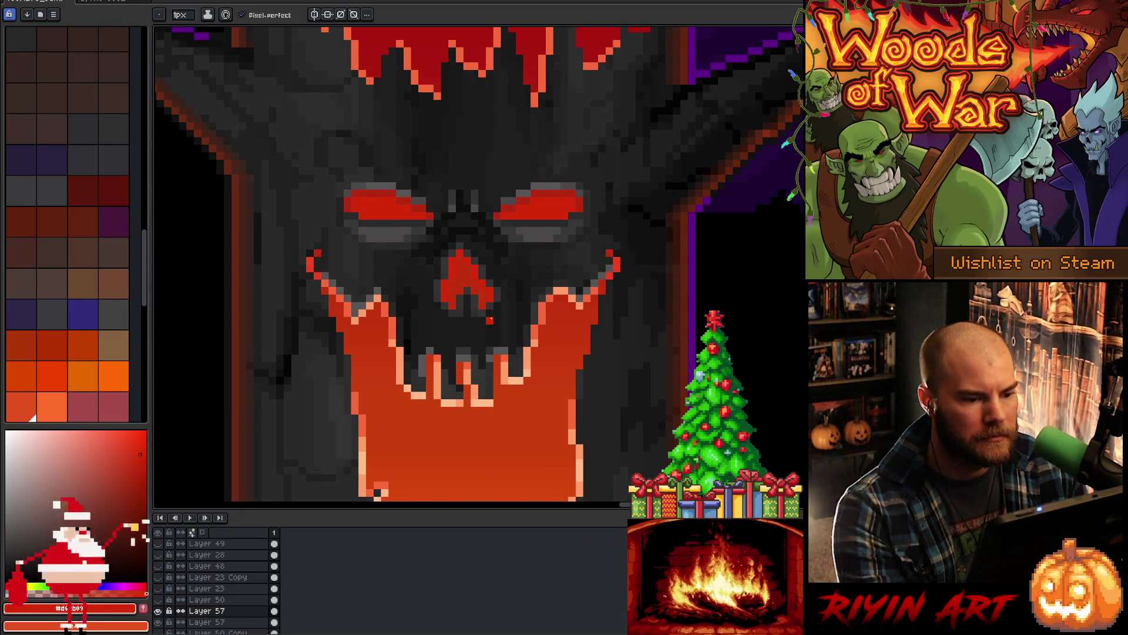
{"action": "key", "text": "m"}
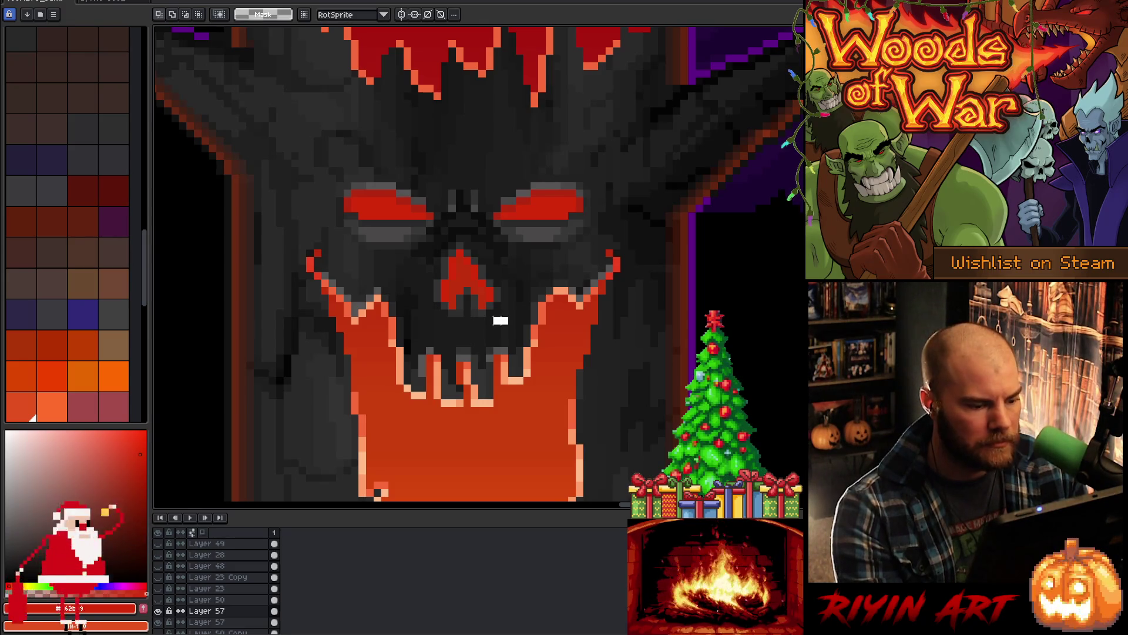
{"action": "left_click_drag", "start_coordinate": [510, 325], "coordinate": [409, 286]}
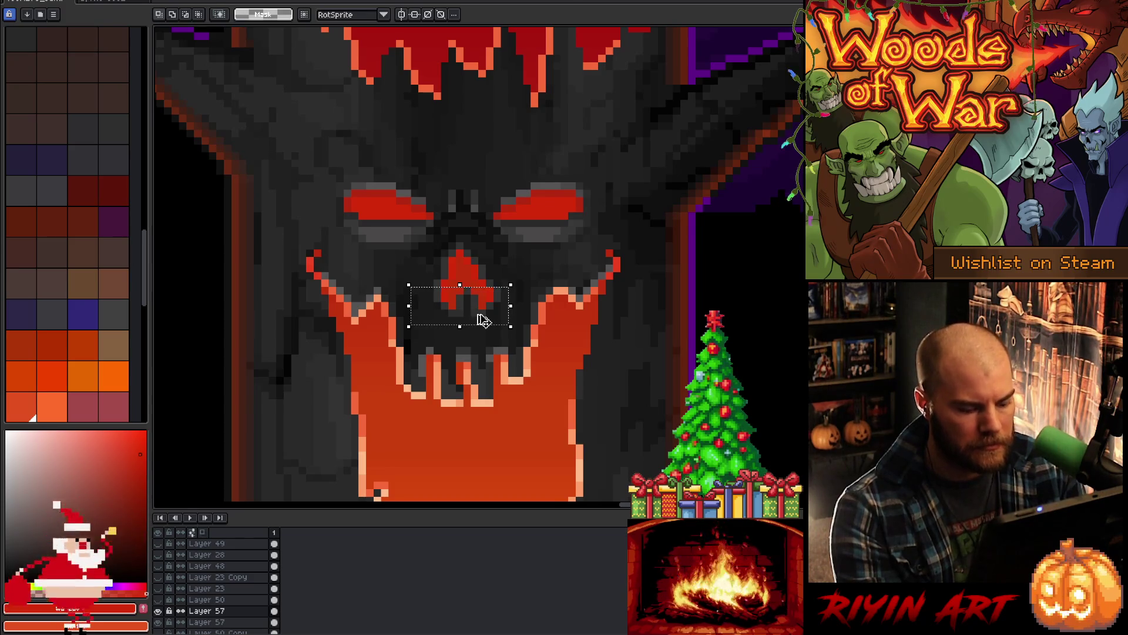
Step: Move the selected nose area up one pixel and deselect to commit
{"action": "left_click", "coordinate": [483, 320]}
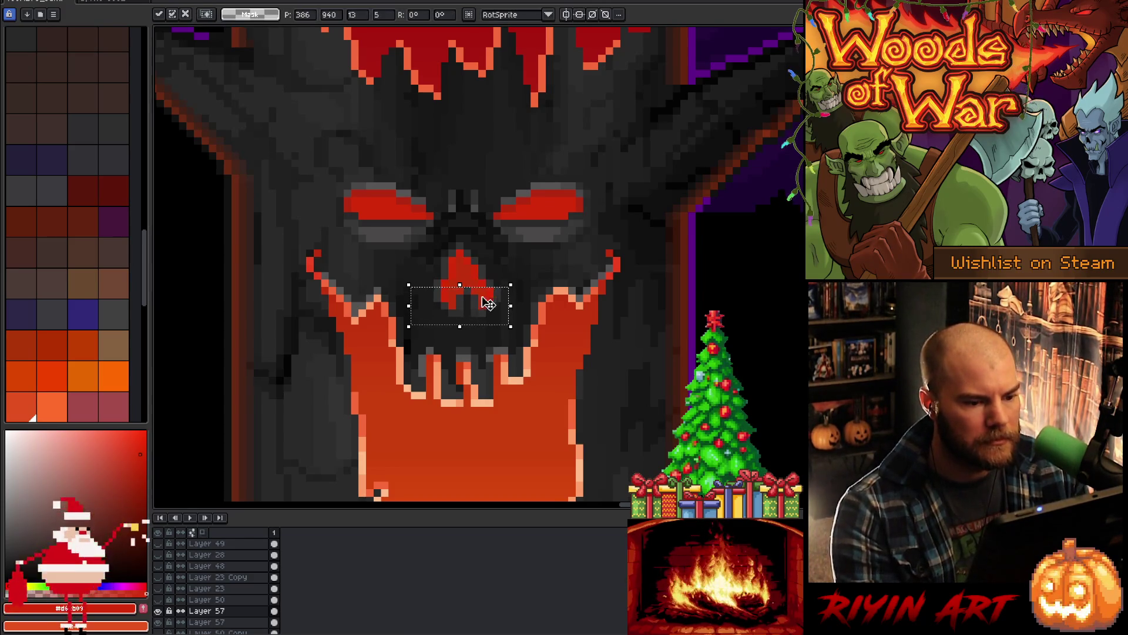
{"action": "key", "text": "ctrl+z"}
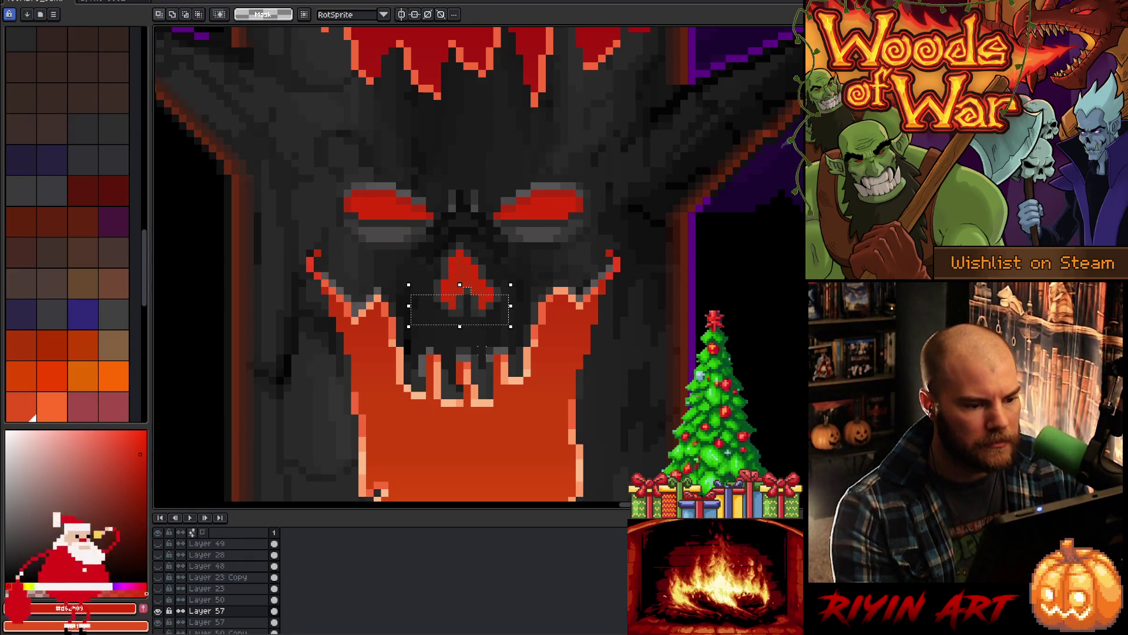
{"action": "key", "text": "Up"}
{"action": "key", "text": "ctrl+d"}
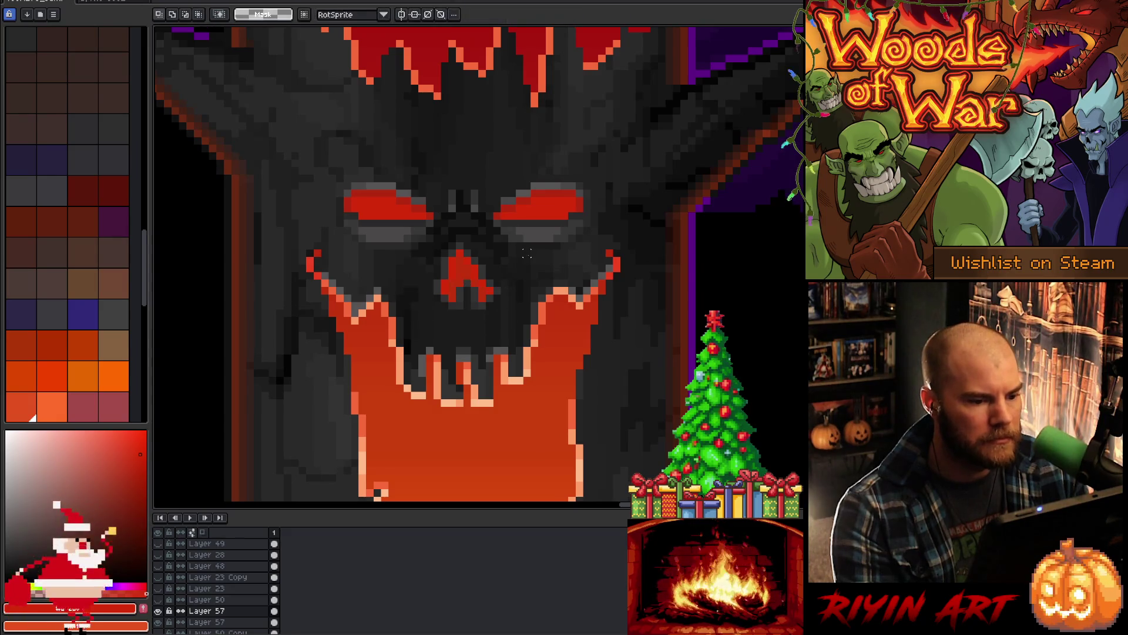
{"action": "scroll", "coordinate": [527, 252], "scroll_direction": "down", "scroll_amount": 3}
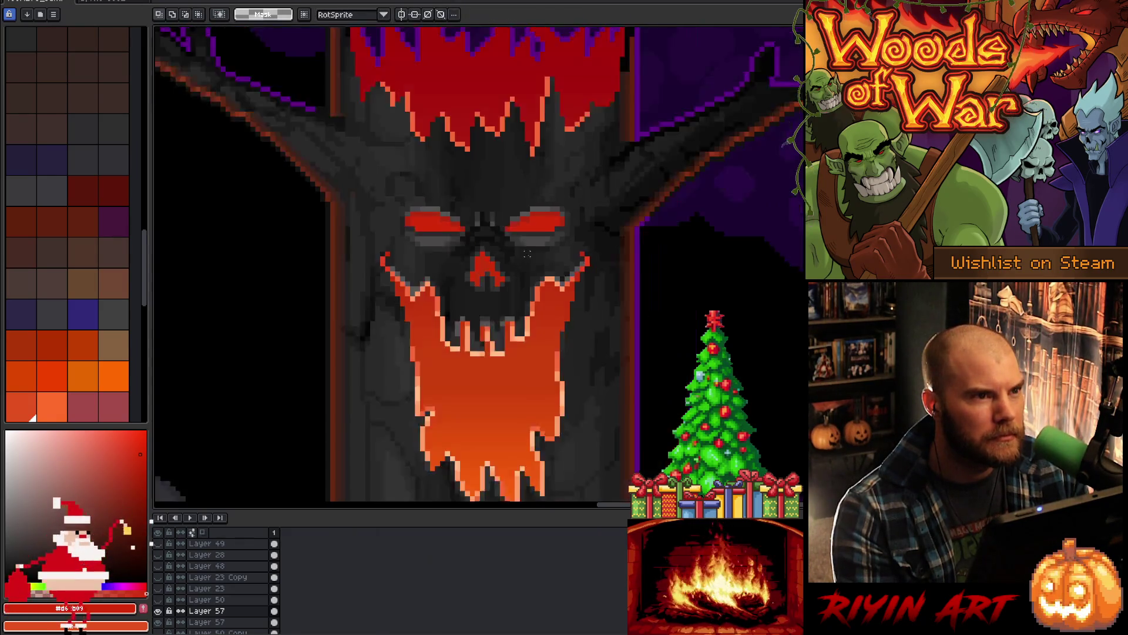
{"action": "scroll", "coordinate": [507, 275], "scroll_direction": "up", "scroll_amount": 5}
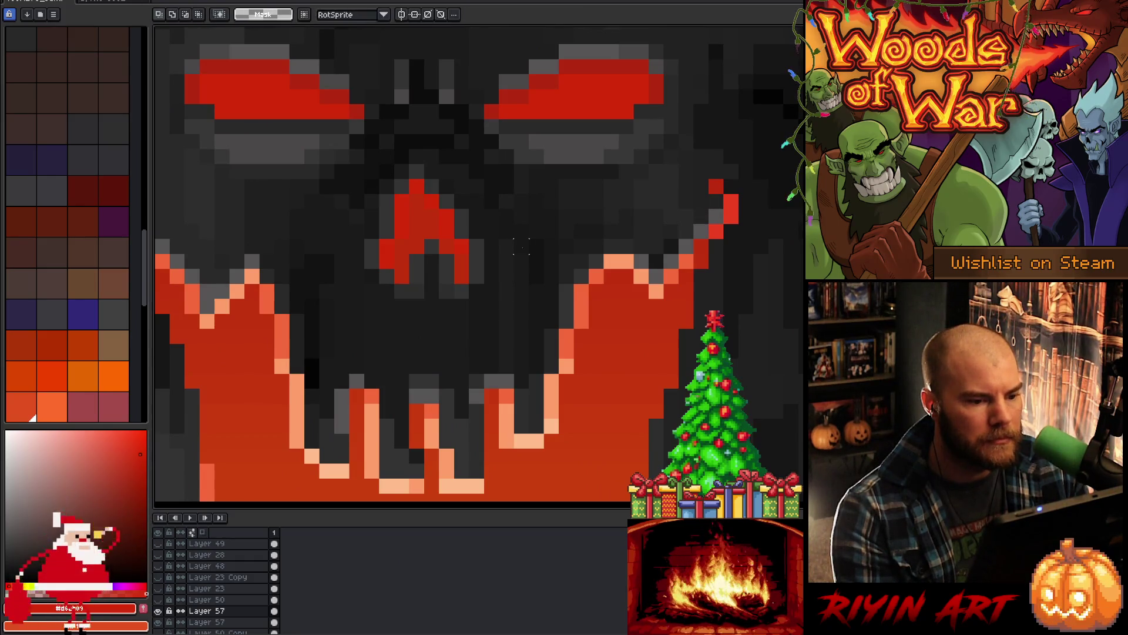
{"action": "scroll", "coordinate": [507, 261], "scroll_direction": "down", "scroll_amount": 5}
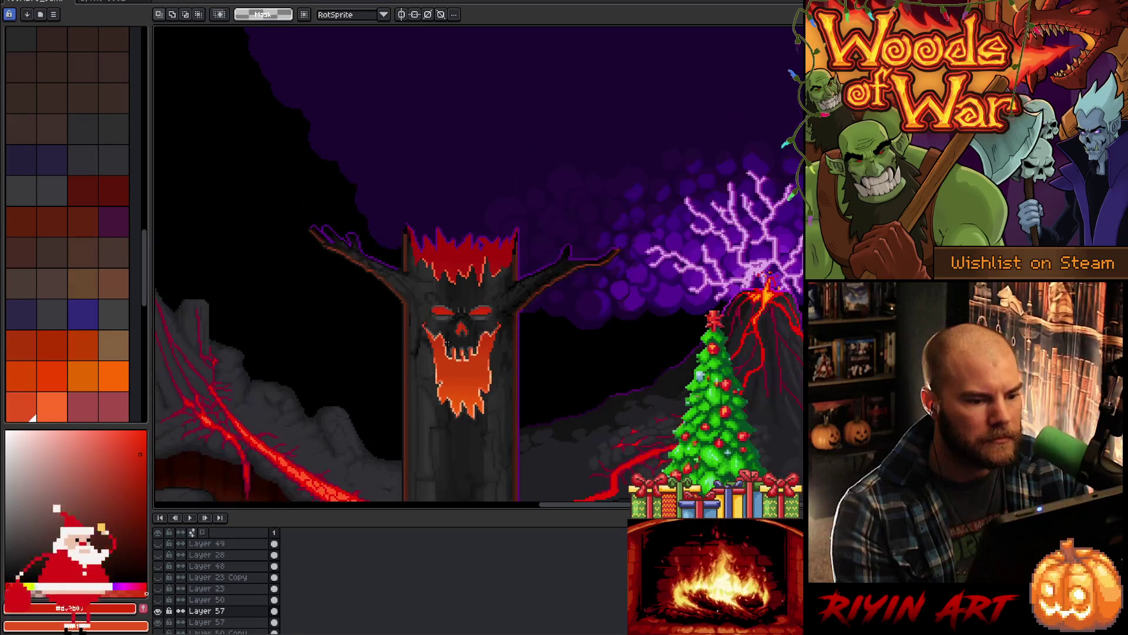
{"action": "scroll", "coordinate": [447, 341], "scroll_direction": "up", "scroll_amount": 1}
{"action": "scroll", "coordinate": [477, 363], "scroll_direction": "up", "scroll_amount": 3}
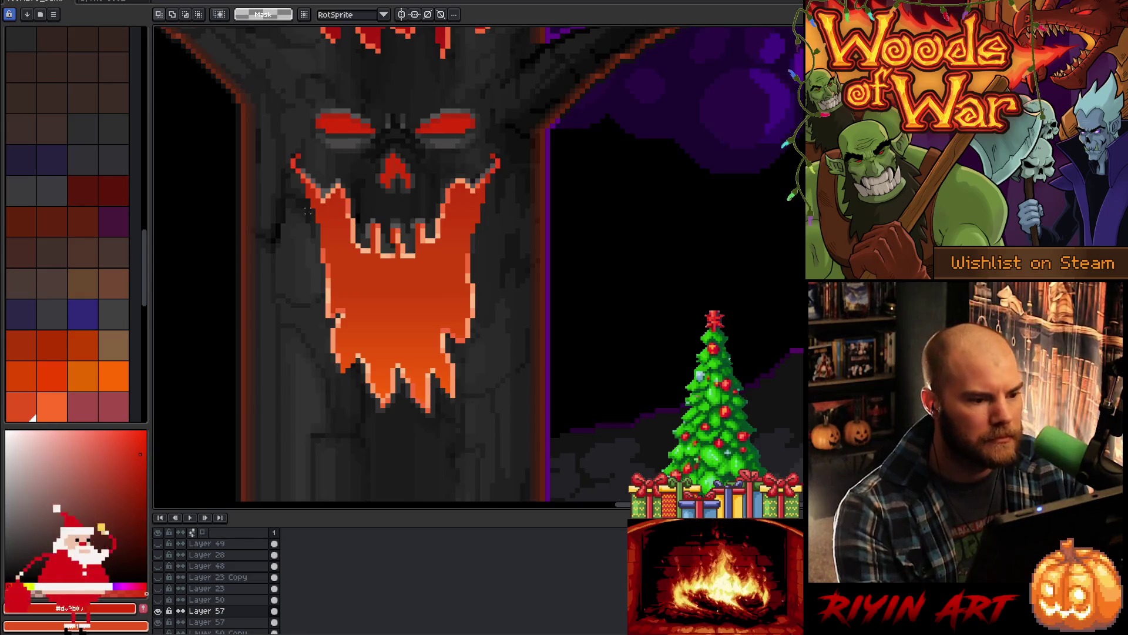
Step: Sample the skull grey and repaint pixels along the mouth's upper-left edge grey
{"action": "scroll", "coordinate": [340, 254], "scroll_direction": "up", "scroll_amount": 3}
{"action": "key", "text": "i"}
{"action": "left_click", "coordinate": [351, 252], "text": "alt"}
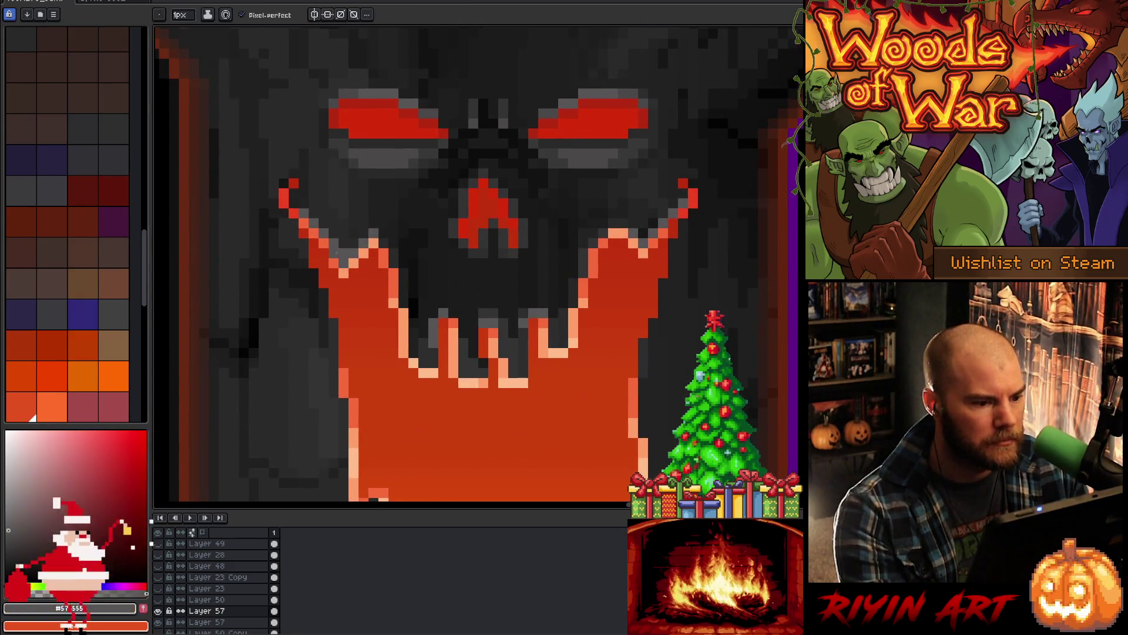
{"action": "left_click", "coordinate": [324, 243]}
{"action": "left_click", "coordinate": [329, 258], "text": "alt"}
{"action": "left_click", "coordinate": [333, 243]}
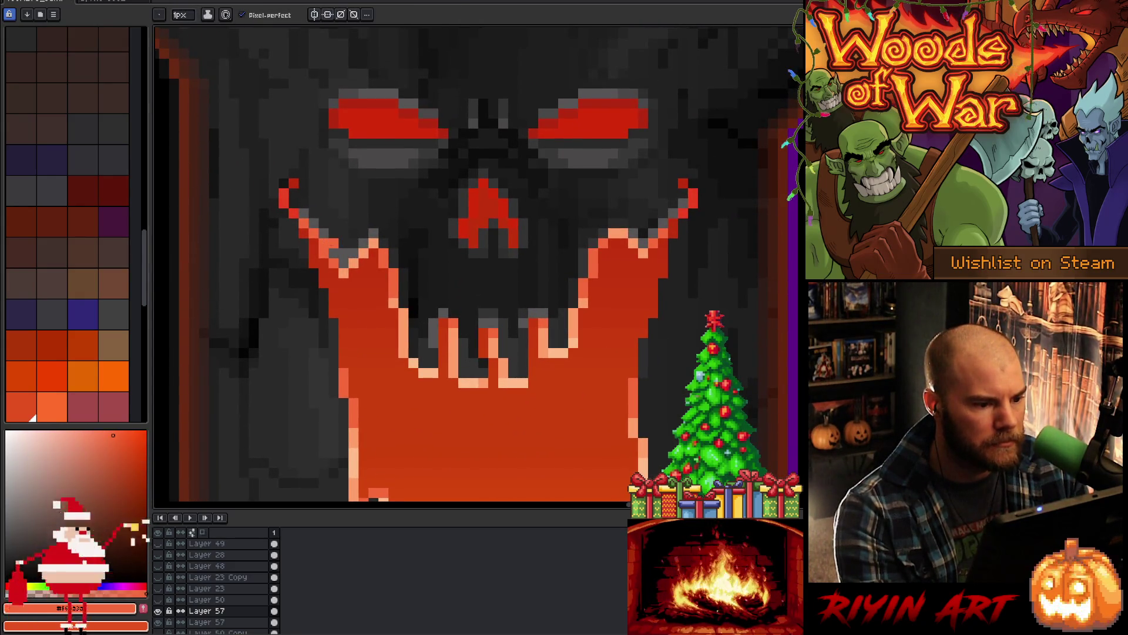
{"action": "left_click", "coordinate": [336, 259], "text": "alt"}
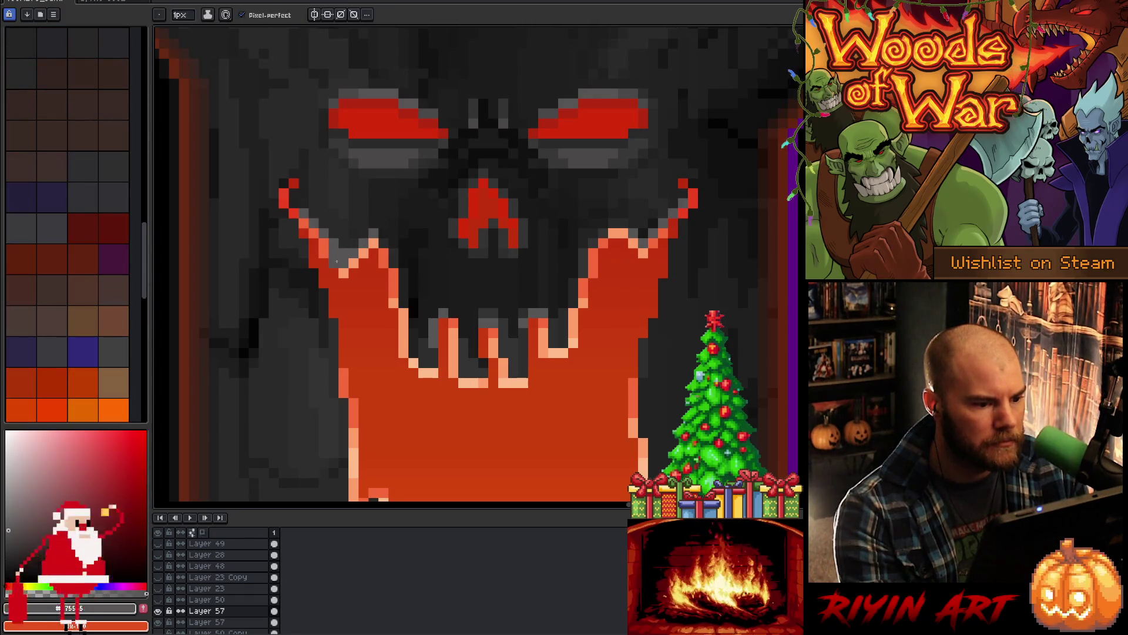
{"action": "left_click", "coordinate": [325, 244]}
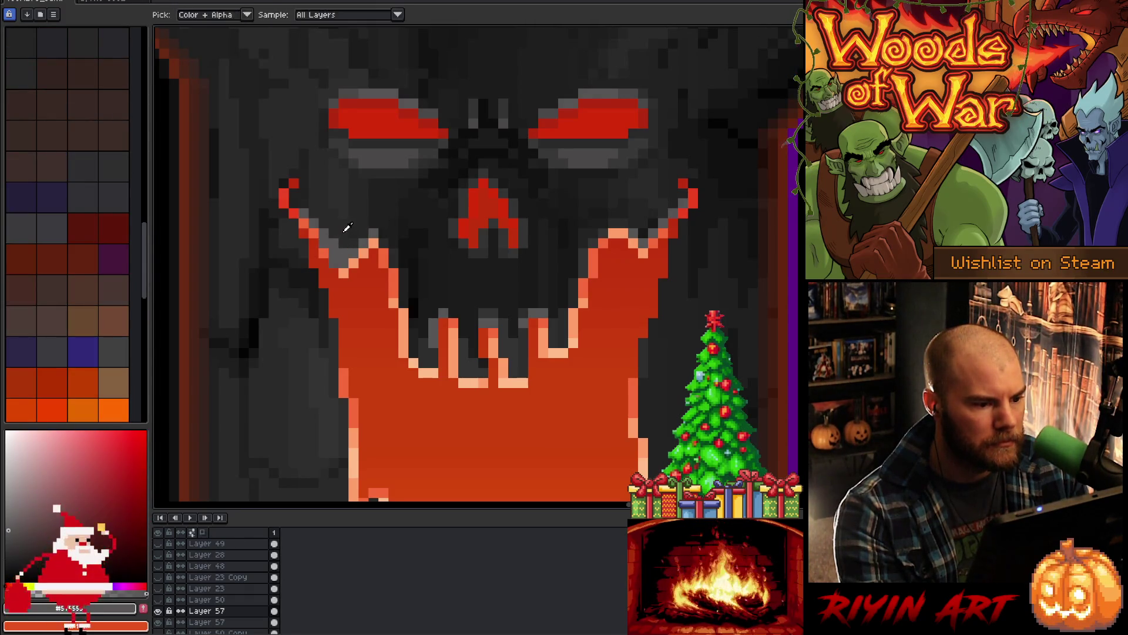
Step: Darken upper-edge pixels and add light orange and red-orange pixels along the mouth edge
{"action": "left_click", "coordinate": [347, 227], "text": "alt"}
{"action": "left_click", "coordinate": [333, 242]}
{"action": "left_click", "coordinate": [344, 253]}
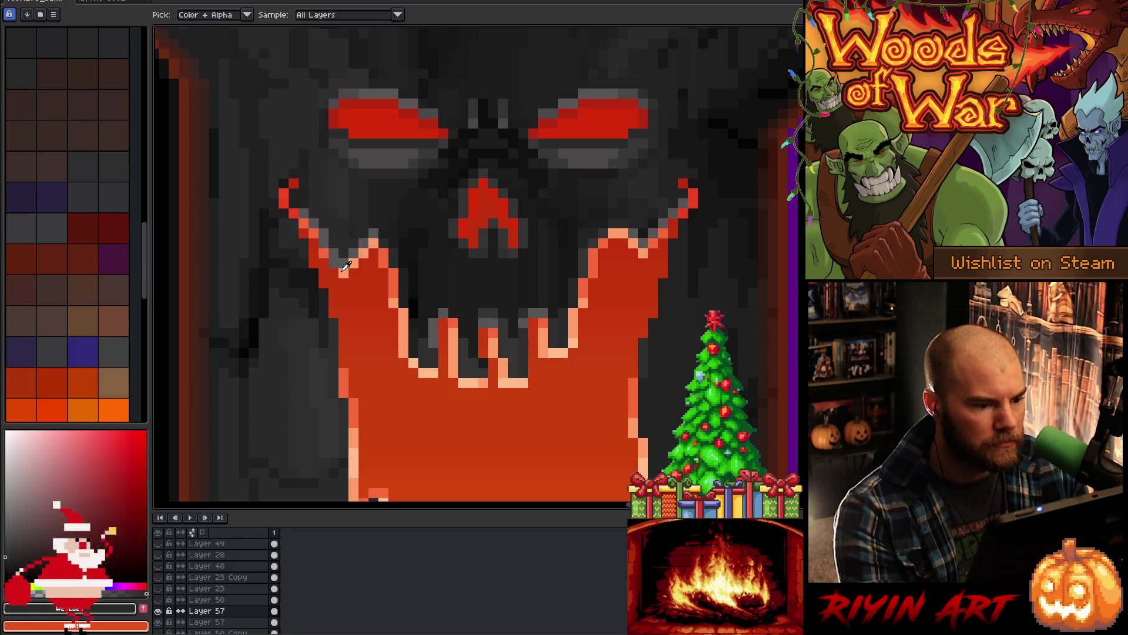
{"action": "left_click", "coordinate": [346, 268], "text": "alt"}
{"action": "left_click", "coordinate": [333, 265]}
{"action": "left_click", "coordinate": [331, 252], "text": "alt"}
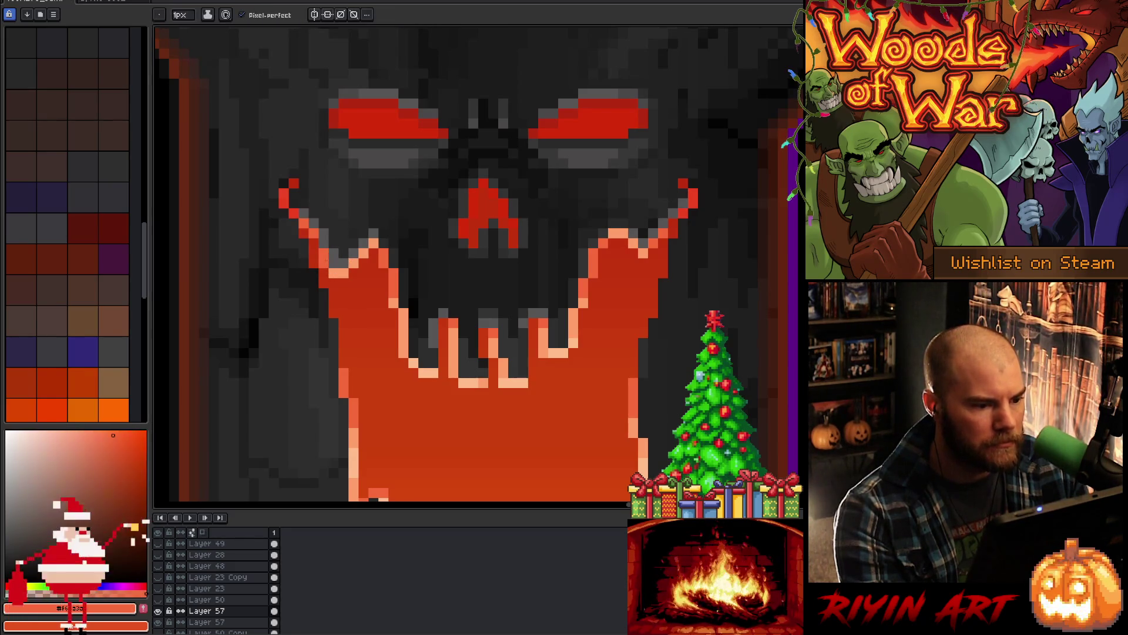
{"action": "left_click", "coordinate": [343, 233]}
{"action": "scroll", "coordinate": [479, 265], "scroll_direction": "down", "scroll_amount": 5}
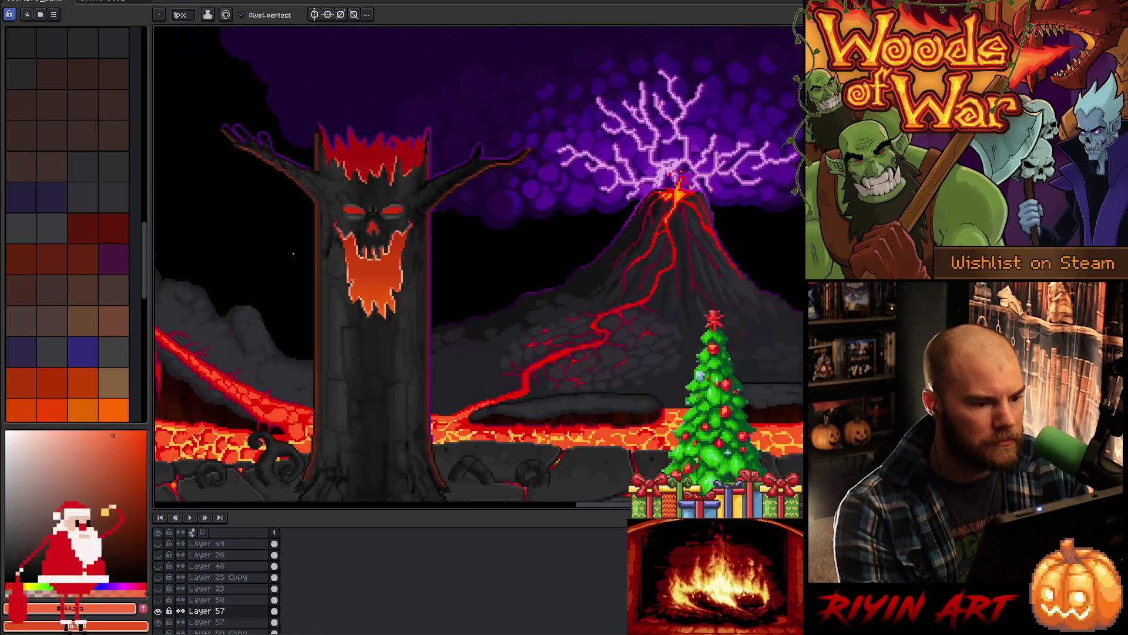
Step: Zoom in, sample the skull grey and paint it over two peach pixels at the mouth's top
{"action": "scroll", "coordinate": [382, 235], "scroll_direction": "up", "scroll_amount": 3}
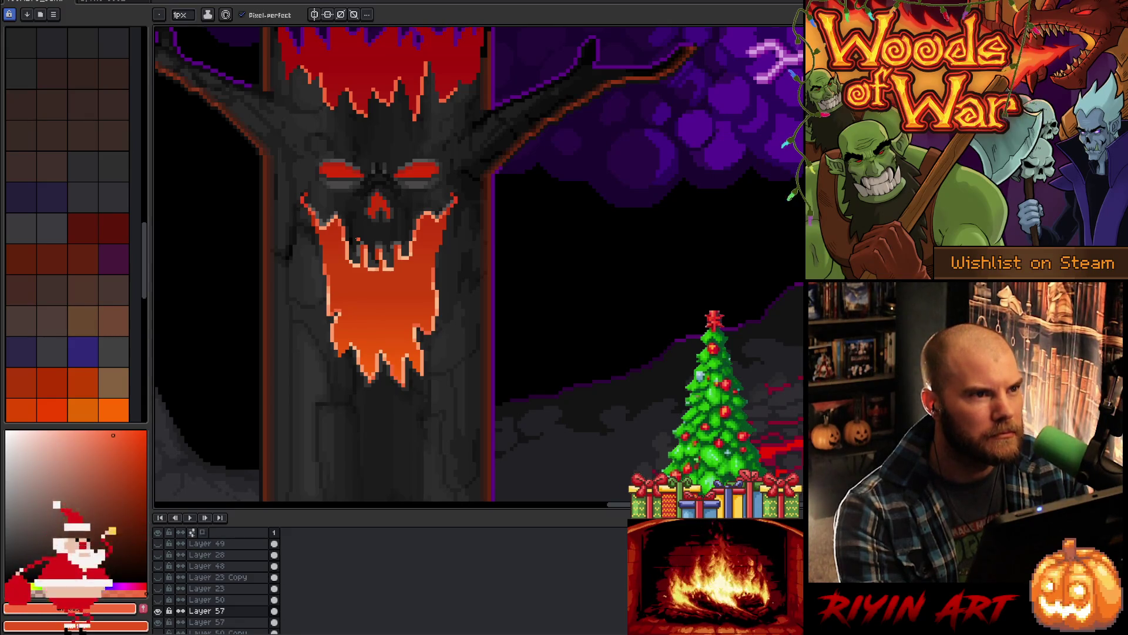
{"action": "scroll", "coordinate": [418, 254], "scroll_direction": "up", "scroll_amount": 1}
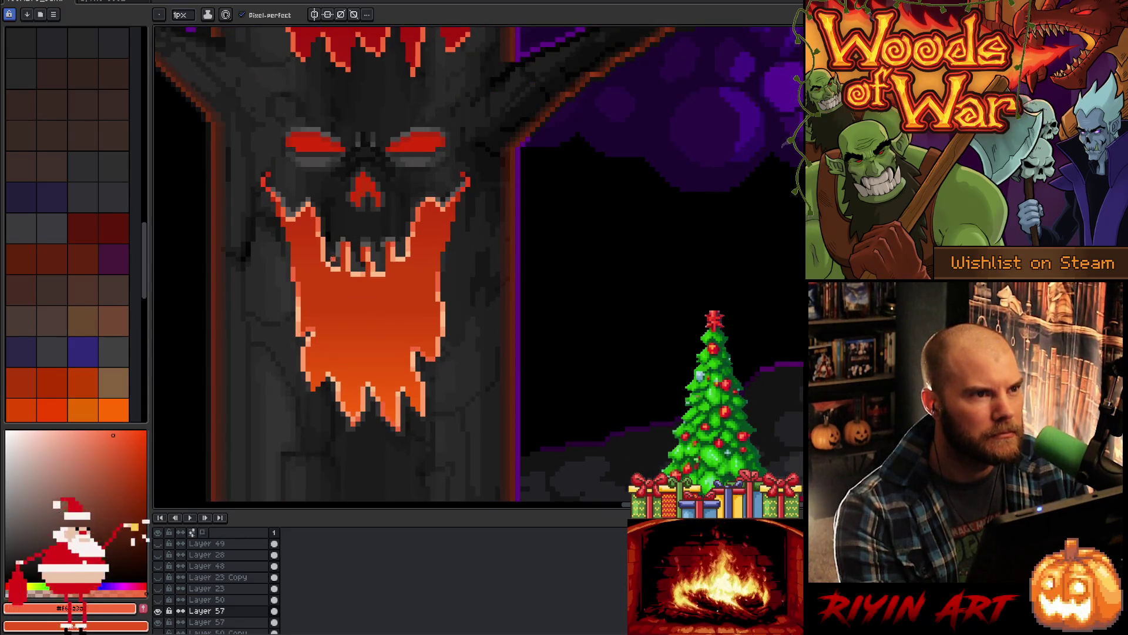
{"action": "scroll", "coordinate": [441, 191], "scroll_direction": "up", "scroll_amount": 3}
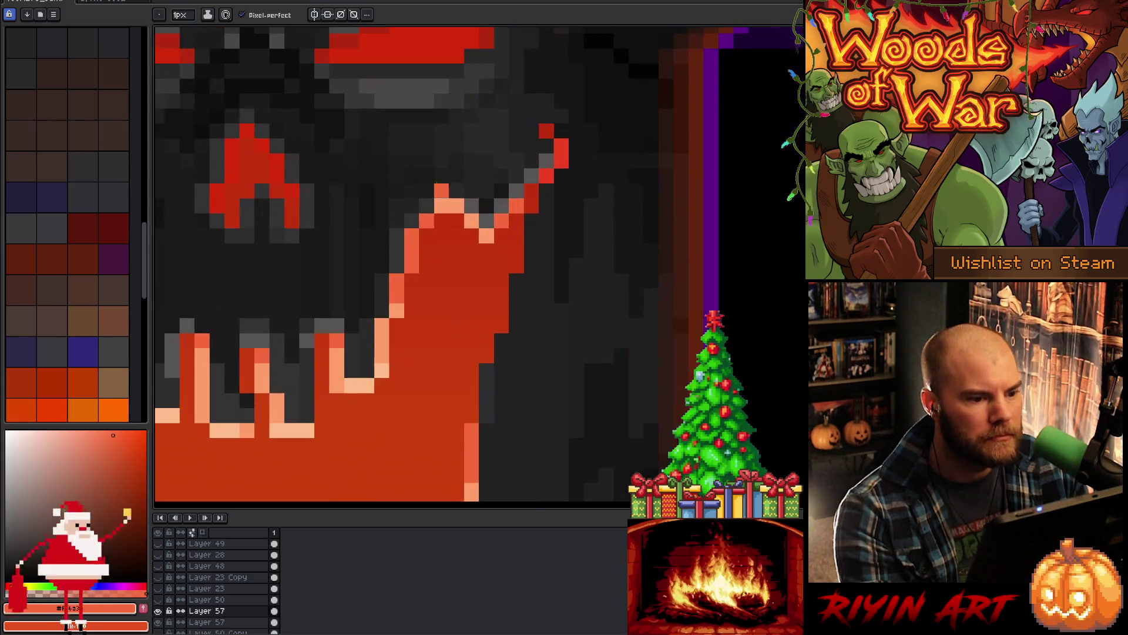
{"action": "key", "text": "alt"}
{"action": "left_click", "coordinate": [482, 202]}
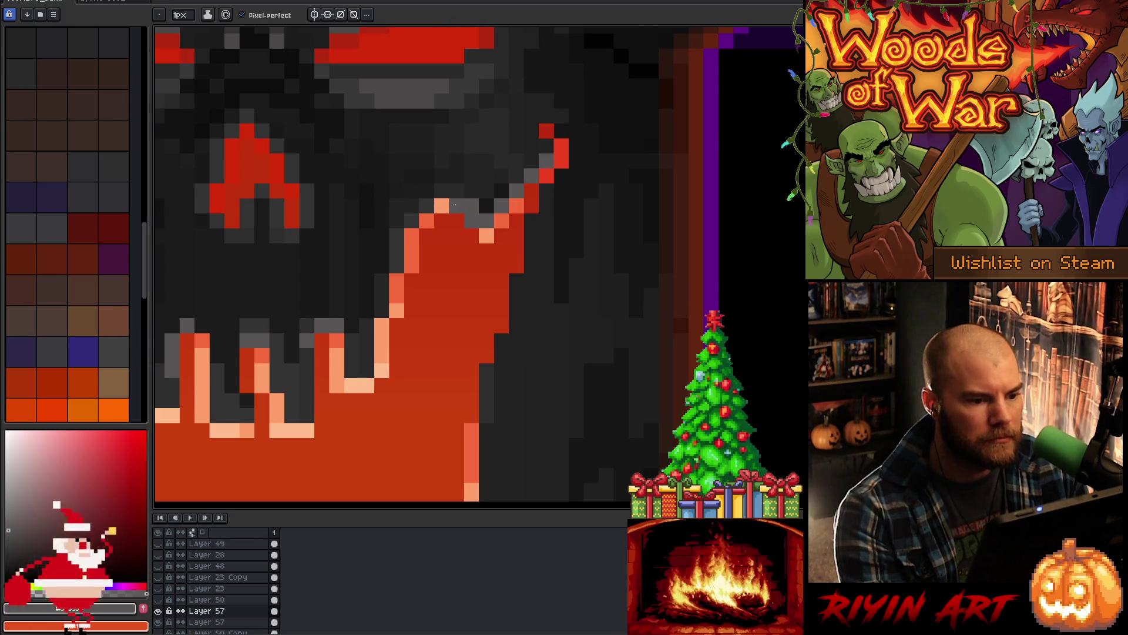
{"action": "left_click_drag", "start_coordinate": [457, 205], "coordinate": [442, 206]}
Step: Add peach pixels along the mouth's top-right edge and darken one stray peach pixel
{"action": "left_click", "coordinate": [487, 233]}
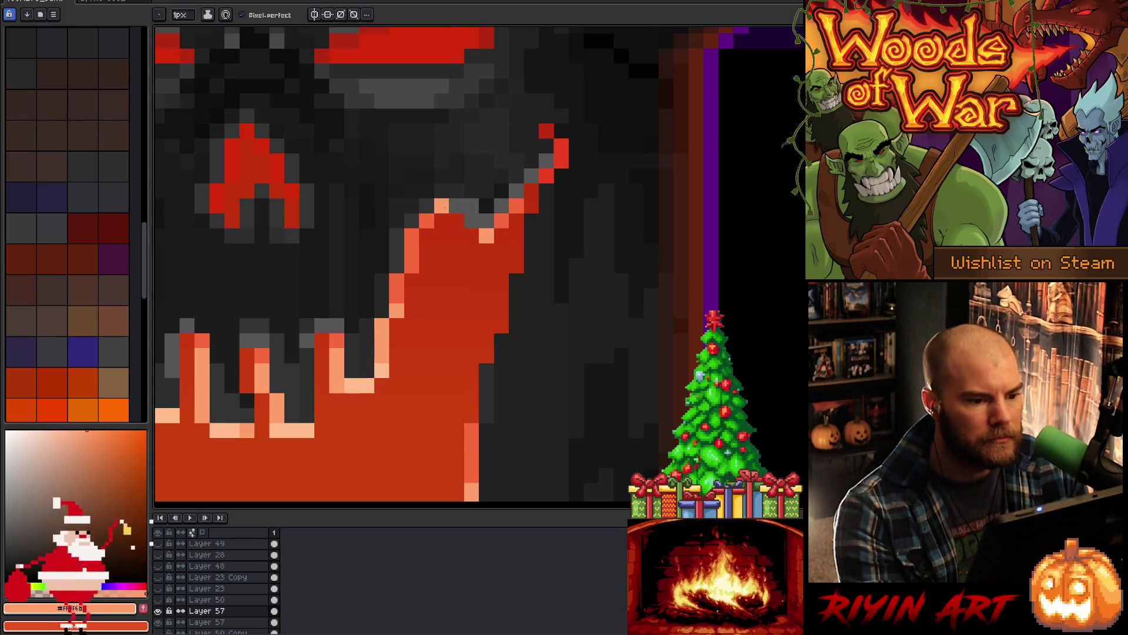
{"action": "left_click", "coordinate": [442, 221]}
{"action": "left_click", "coordinate": [457, 222]}
{"action": "left_click", "coordinate": [472, 235]}
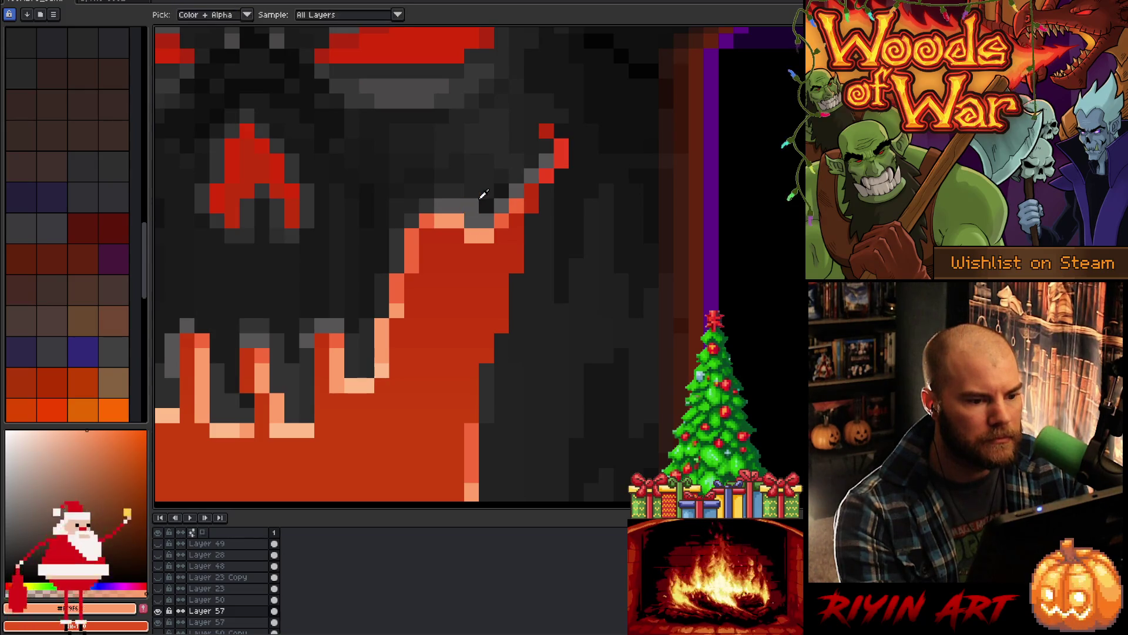
{"action": "left_click", "coordinate": [477, 205], "text": "alt"}
{"action": "left_click", "coordinate": [456, 222]}
{"action": "scroll", "coordinate": [456, 221], "scroll_direction": "down", "scroll_amount": 3}
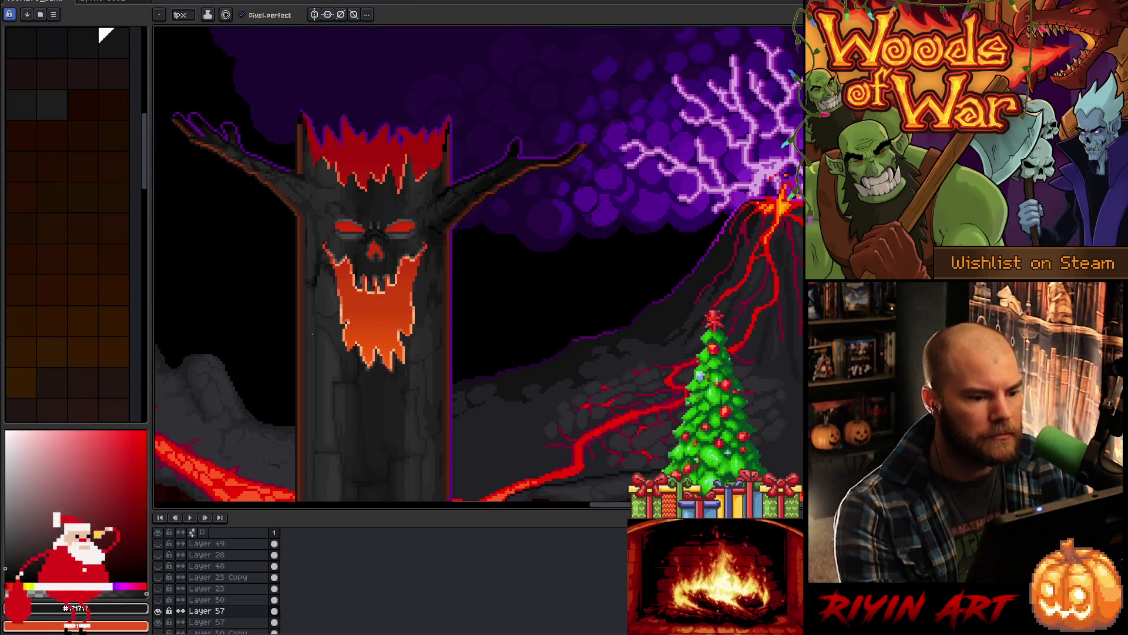
Step: Sample the skull grey and paint grey and dark pixels at the mouth's left corner
{"action": "scroll", "coordinate": [340, 253], "scroll_direction": "up", "scroll_amount": 2}
{"action": "scroll", "coordinate": [340, 253], "scroll_direction": "up", "scroll_amount": 1}
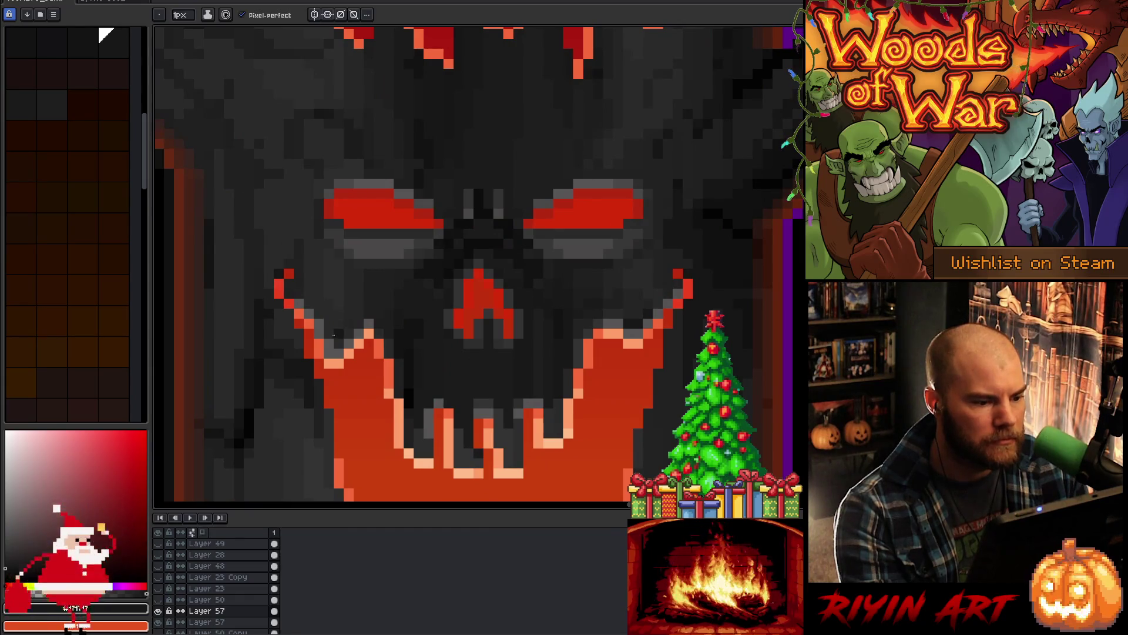
{"action": "left_click", "coordinate": [332, 338], "text": "alt"}
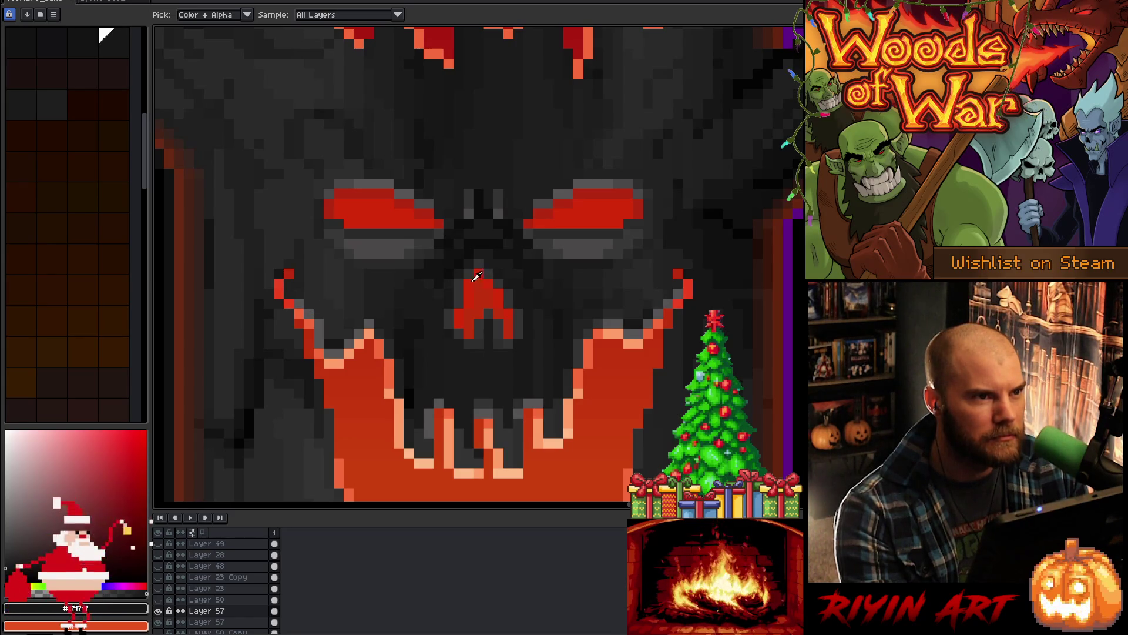
{"action": "scroll", "coordinate": [479, 276], "scroll_direction": "down", "scroll_amount": 3}
{"action": "scroll", "coordinate": [424, 323], "scroll_direction": "up", "scroll_amount": 3}
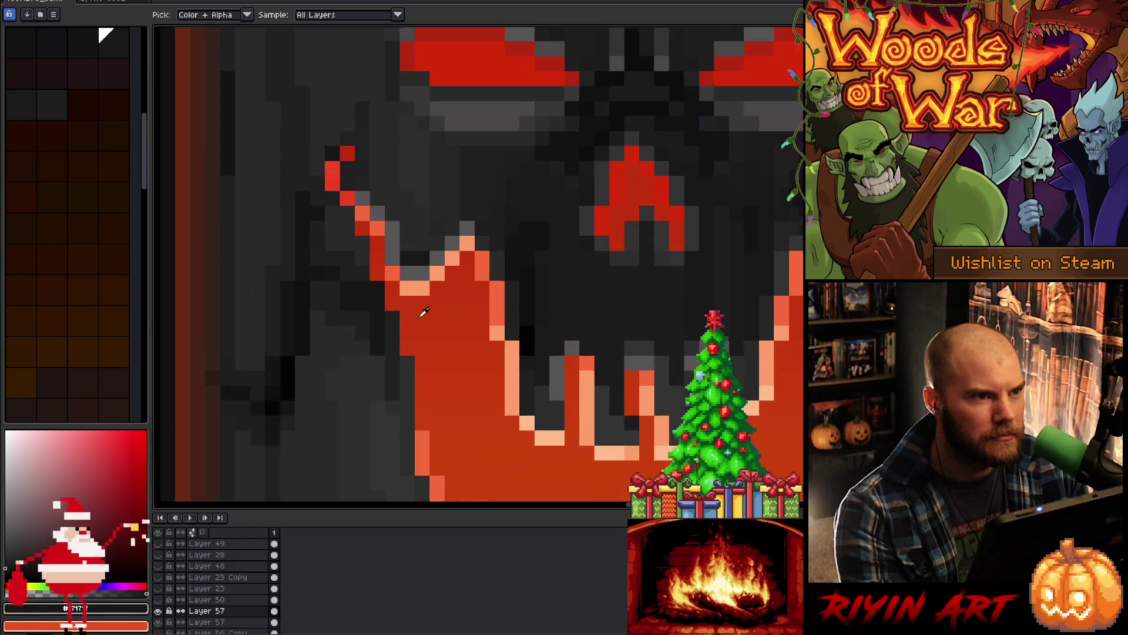
{"action": "left_click", "coordinate": [441, 250], "text": "alt"}
{"action": "left_click_drag", "start_coordinate": [437, 244], "coordinate": [410, 254]}
{"action": "left_click", "coordinate": [408, 230], "text": "alt"}
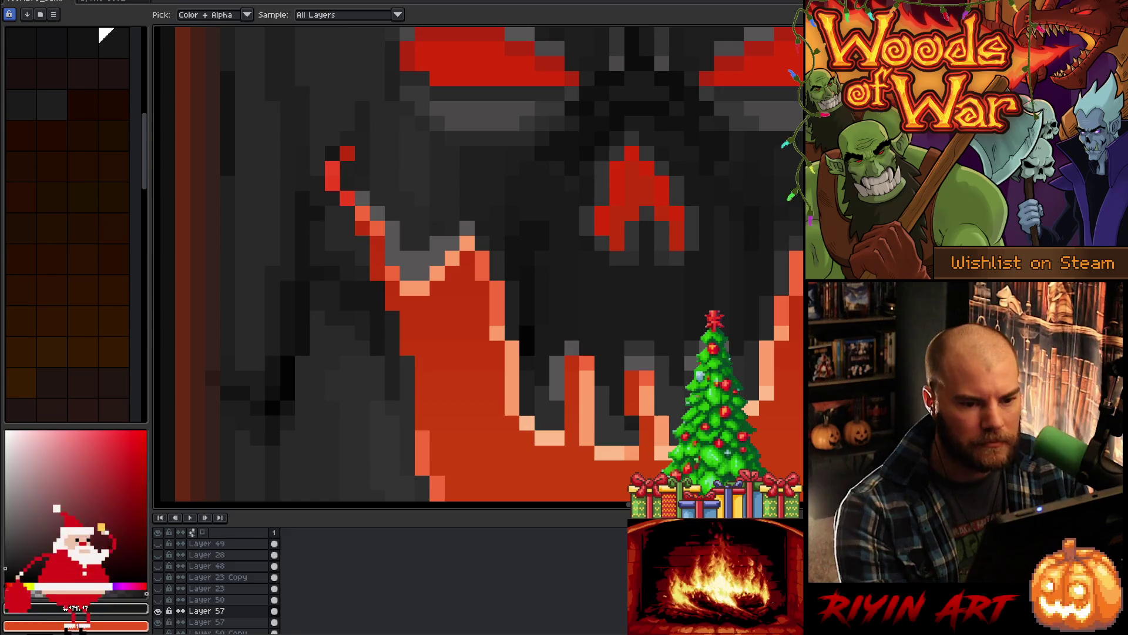
{"action": "left_click", "coordinate": [407, 242]}
Step: Add light orange highlight pixels along the mouth's upper-left edge
{"action": "left_click", "coordinate": [438, 259]}
{"action": "left_click", "coordinate": [414, 288], "text": "alt"}
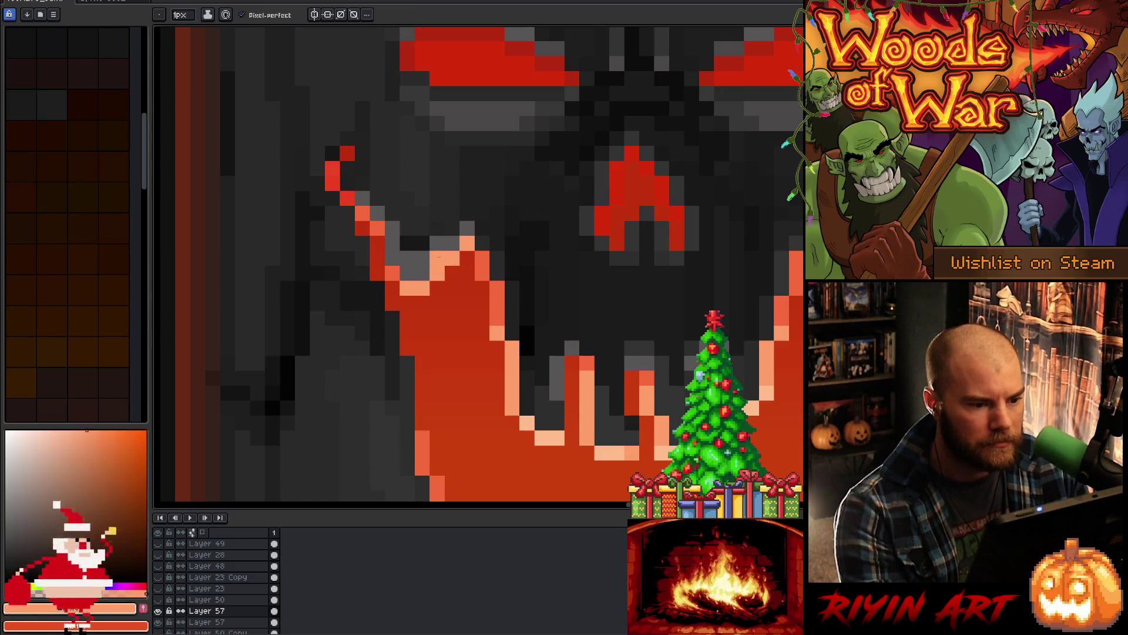
{"action": "left_click", "coordinate": [422, 273]}
{"action": "left_click", "coordinate": [407, 273]}
{"action": "left_click", "coordinate": [393, 274]}
{"action": "left_click", "coordinate": [390, 258], "text": "alt"}
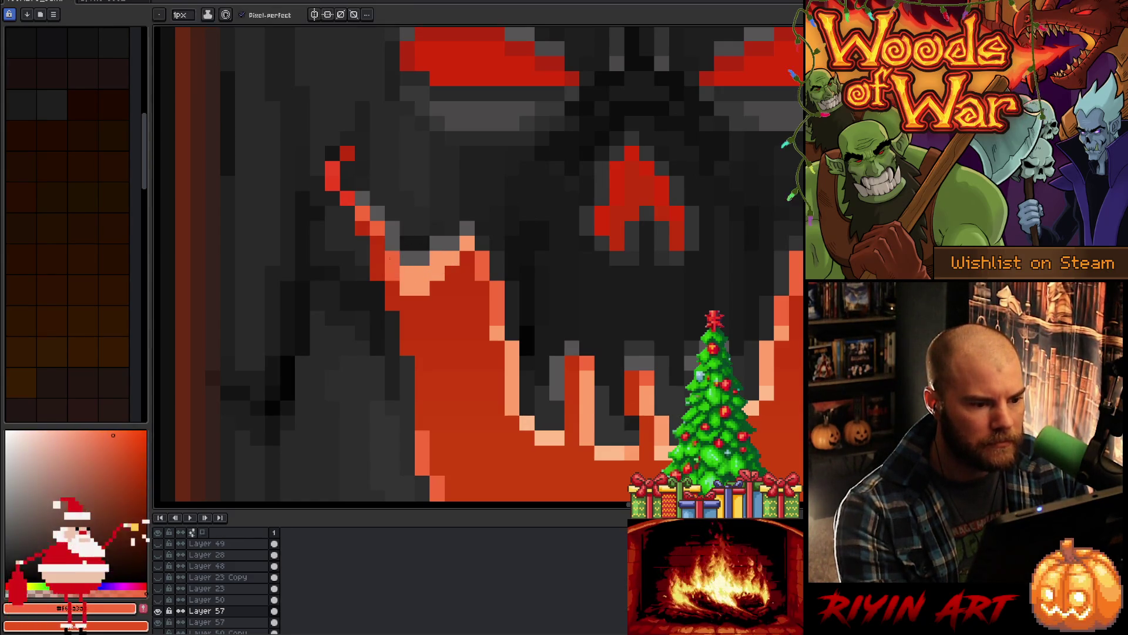
Step: Sample the deeper red-orange and repaint the light-orange rim pixels with it
{"action": "left_click", "coordinate": [404, 294], "text": "alt"}
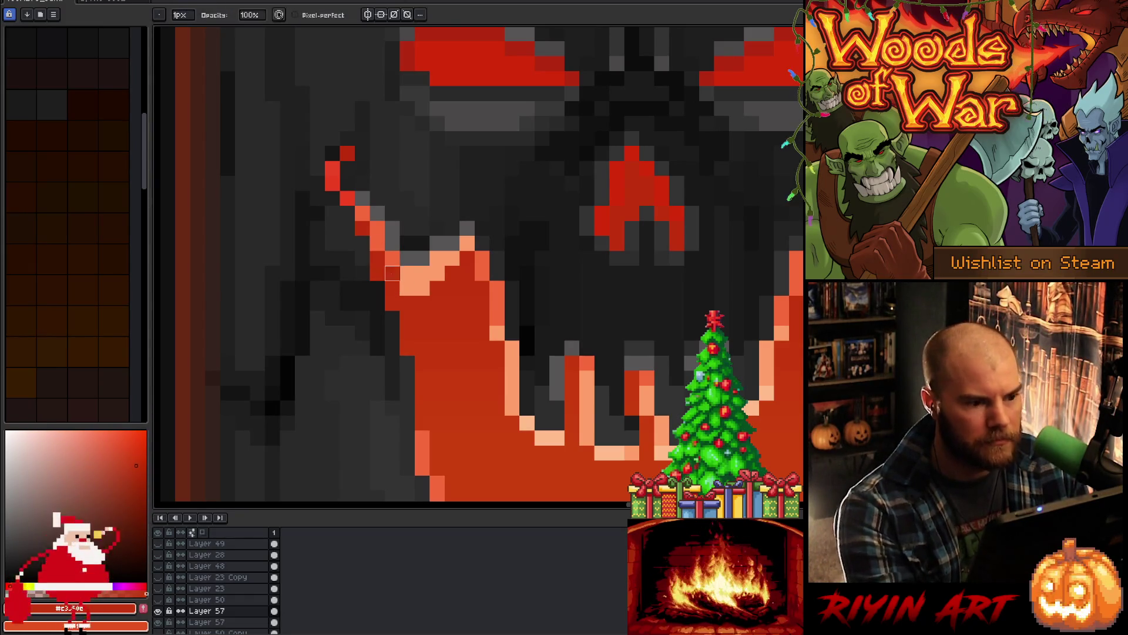
{"action": "left_click", "coordinate": [407, 288]}
{"action": "left_click", "coordinate": [411, 297], "text": "alt"}
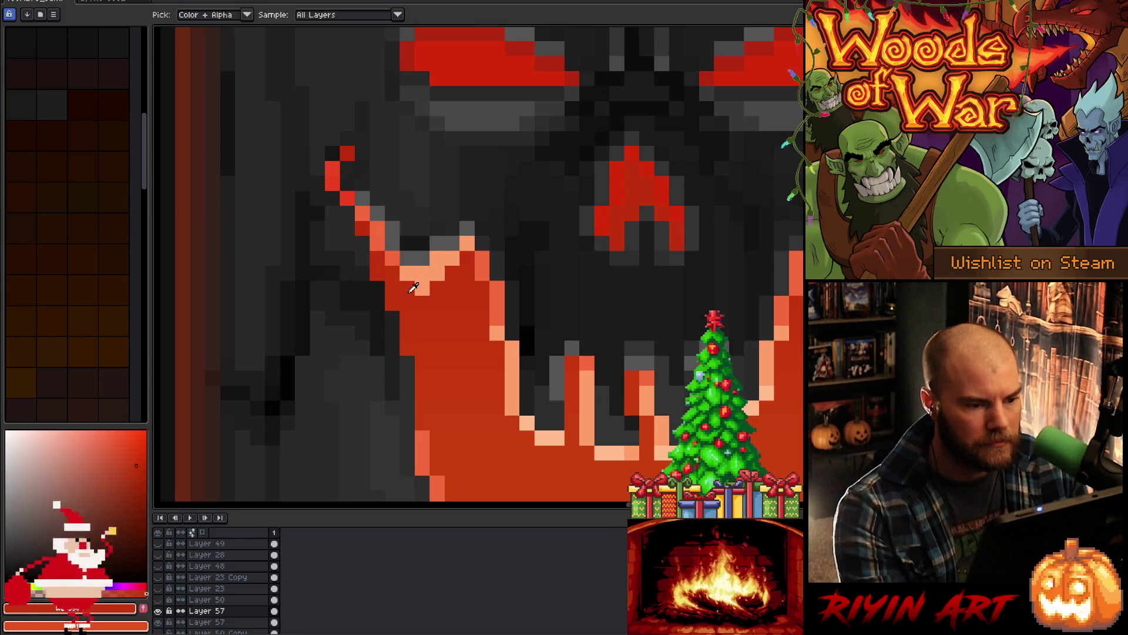
{"action": "left_click", "coordinate": [421, 288]}
{"action": "left_click", "coordinate": [436, 273]}
{"action": "scroll", "coordinate": [505, 293], "scroll_direction": "down", "scroll_amount": 6}
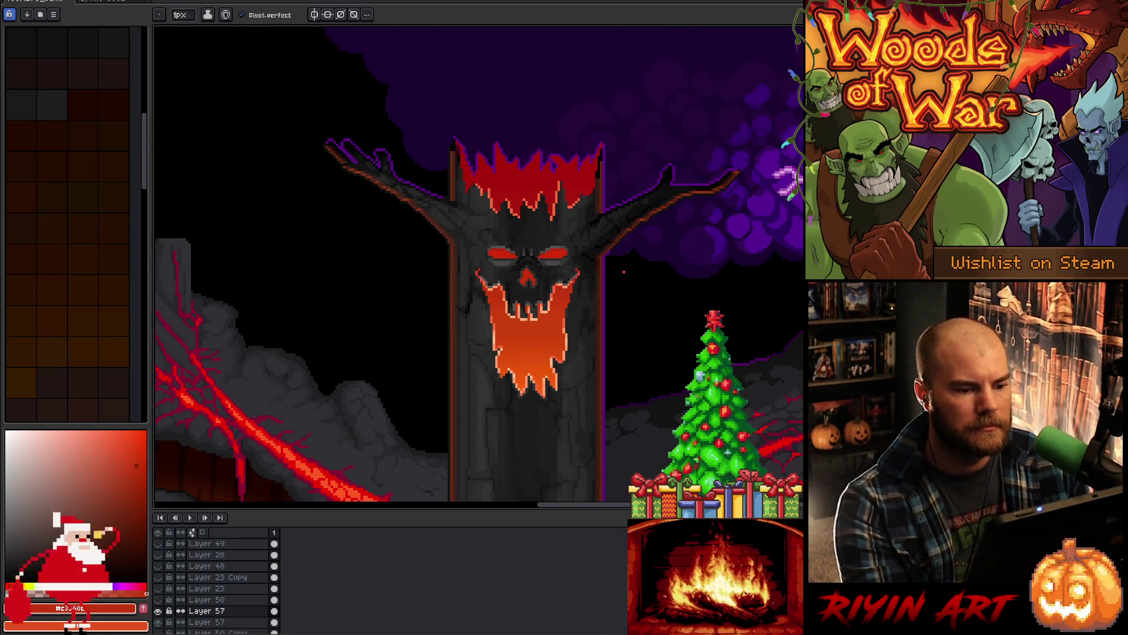
Step: Zoom in on the face and eyedrop its darker and lighter shading greys with the pencil ready
{"action": "scroll", "coordinate": [624, 272], "scroll_direction": "up", "scroll_amount": 2}
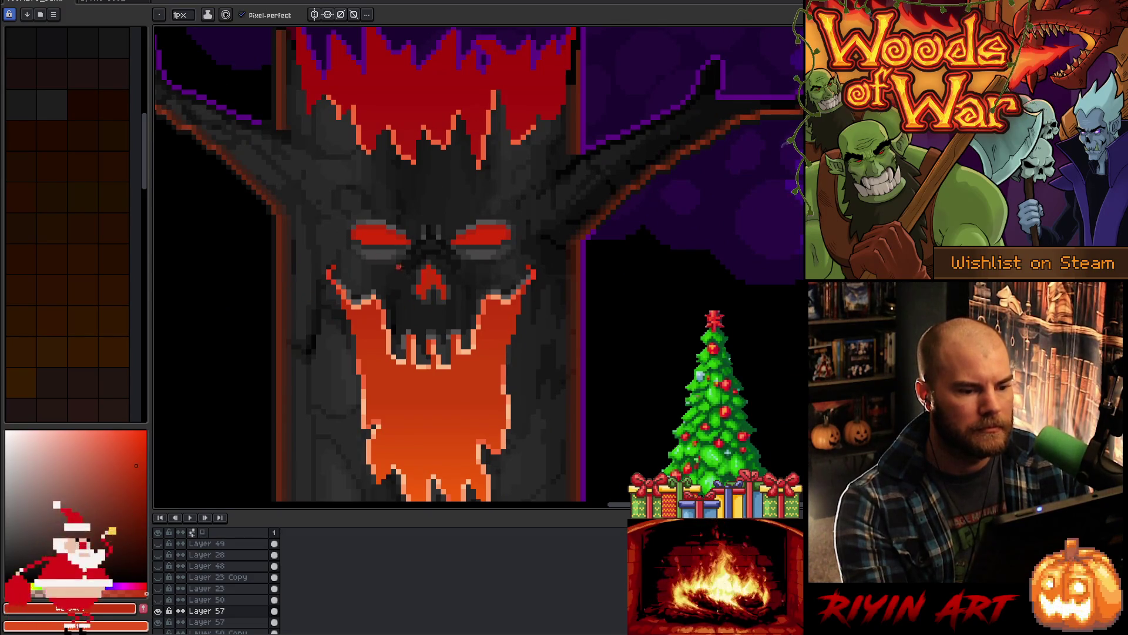
{"action": "scroll", "coordinate": [435, 267], "scroll_direction": "up", "scroll_amount": 2}
{"action": "key", "text": "i"}
{"action": "left_click", "coordinate": [579, 283]}
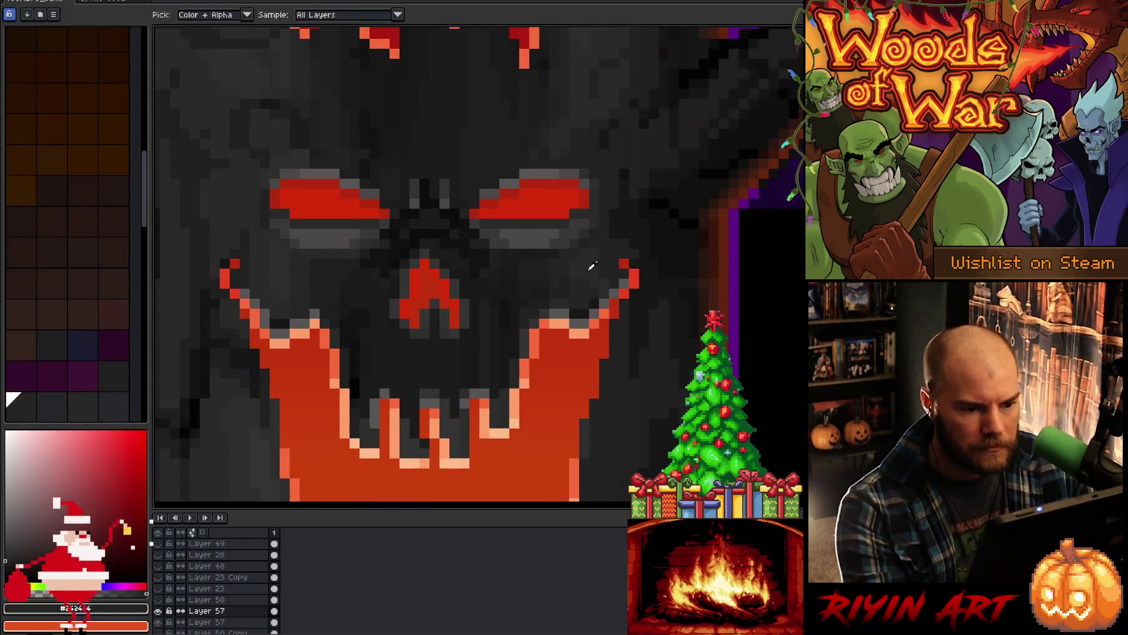
{"action": "left_click", "coordinate": [592, 266]}
{"action": "key", "text": "b"}
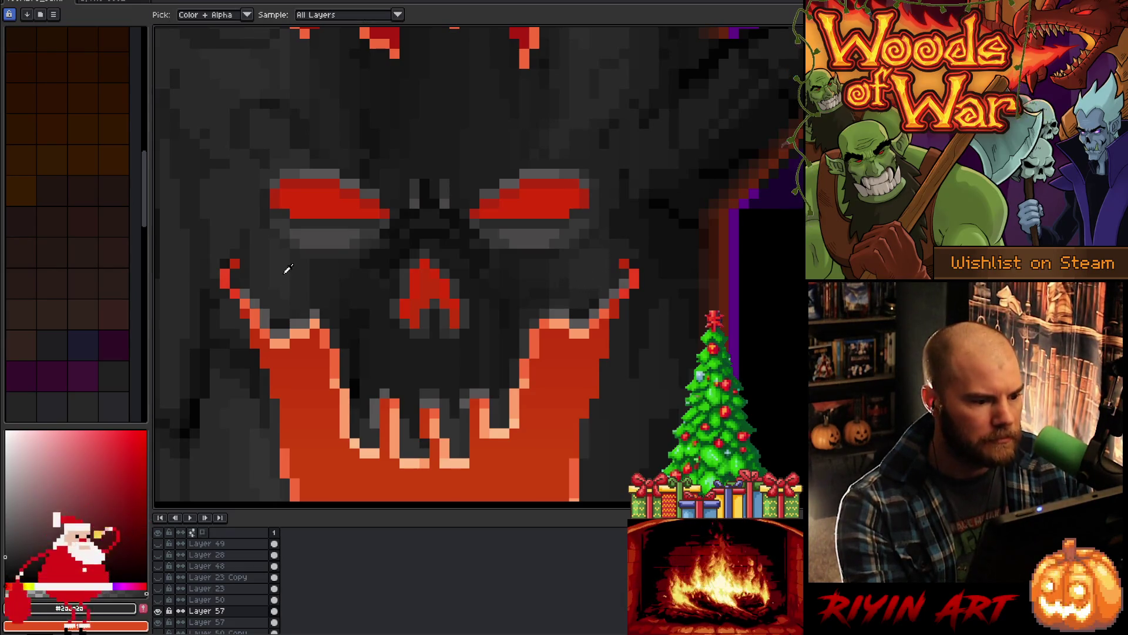
{"action": "left_click", "coordinate": [247, 274], "text": "alt"}
{"action": "left_click", "coordinate": [246, 275], "text": "alt"}
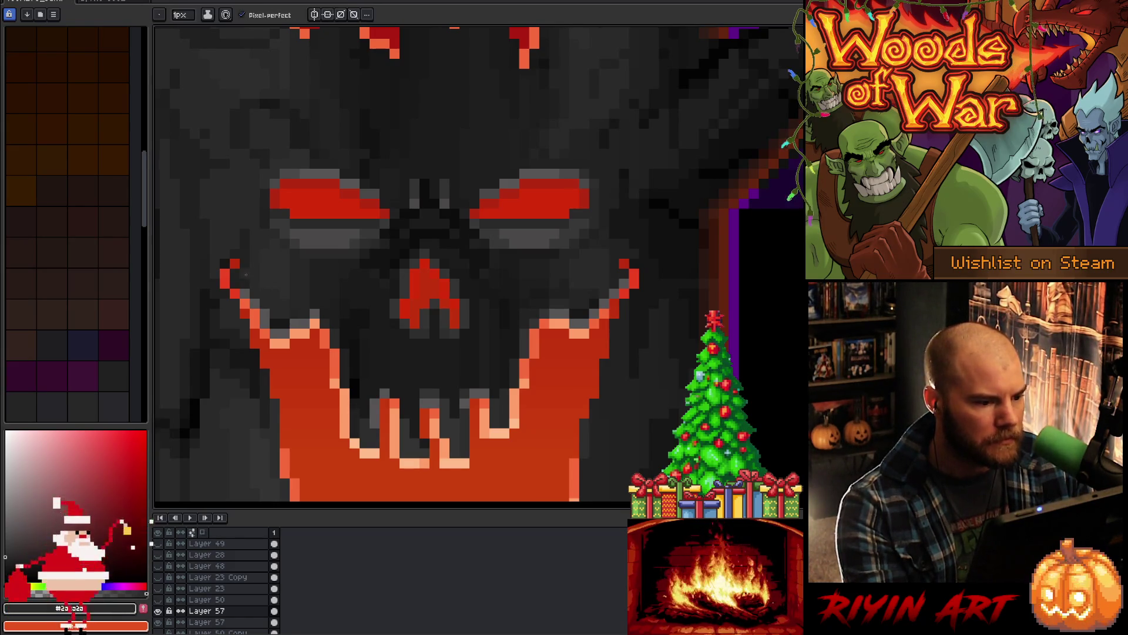
{"action": "left_click", "coordinate": [273, 253], "text": "alt"}
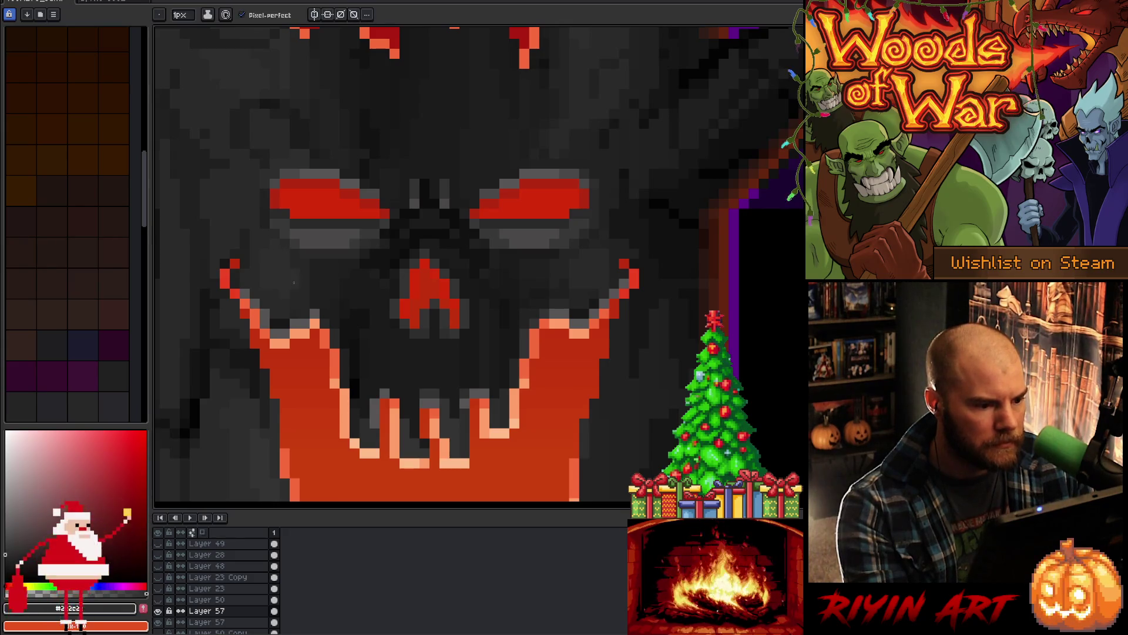
{"action": "left_click", "coordinate": [300, 222], "text": "alt"}
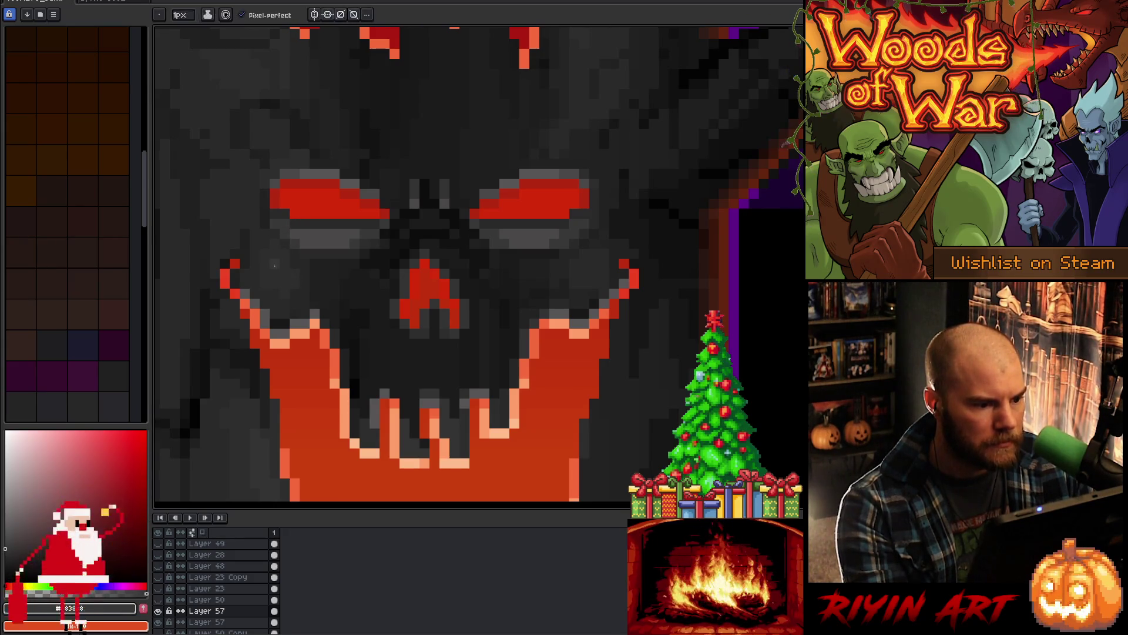
{"action": "left_click", "coordinate": [273, 254], "text": "alt"}
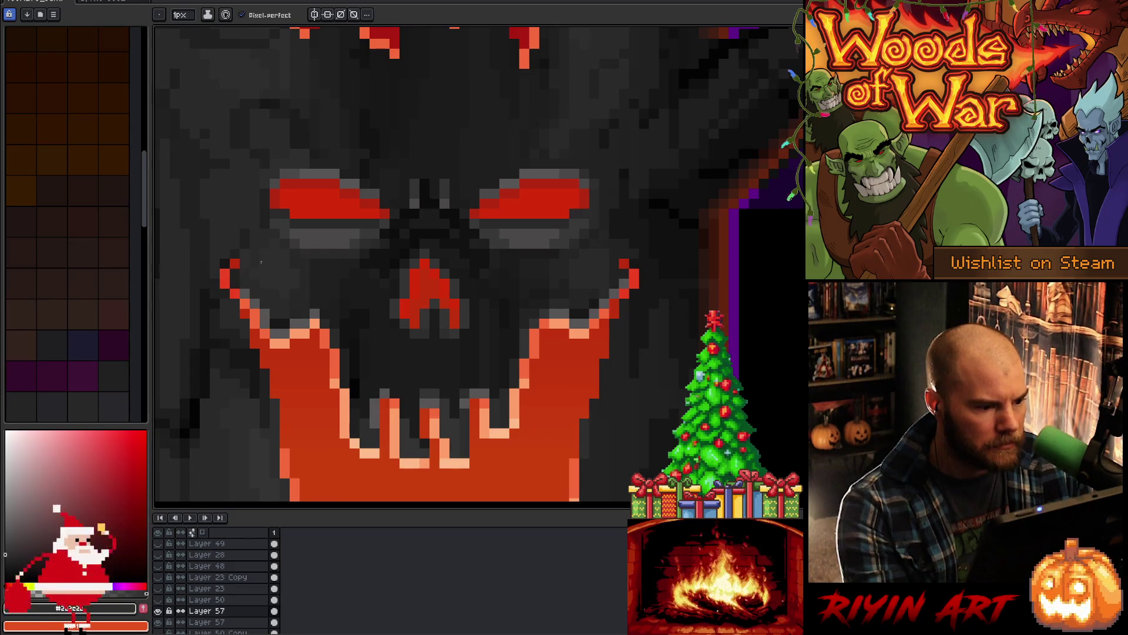
{"action": "left_click", "coordinate": [313, 233], "text": "alt"}
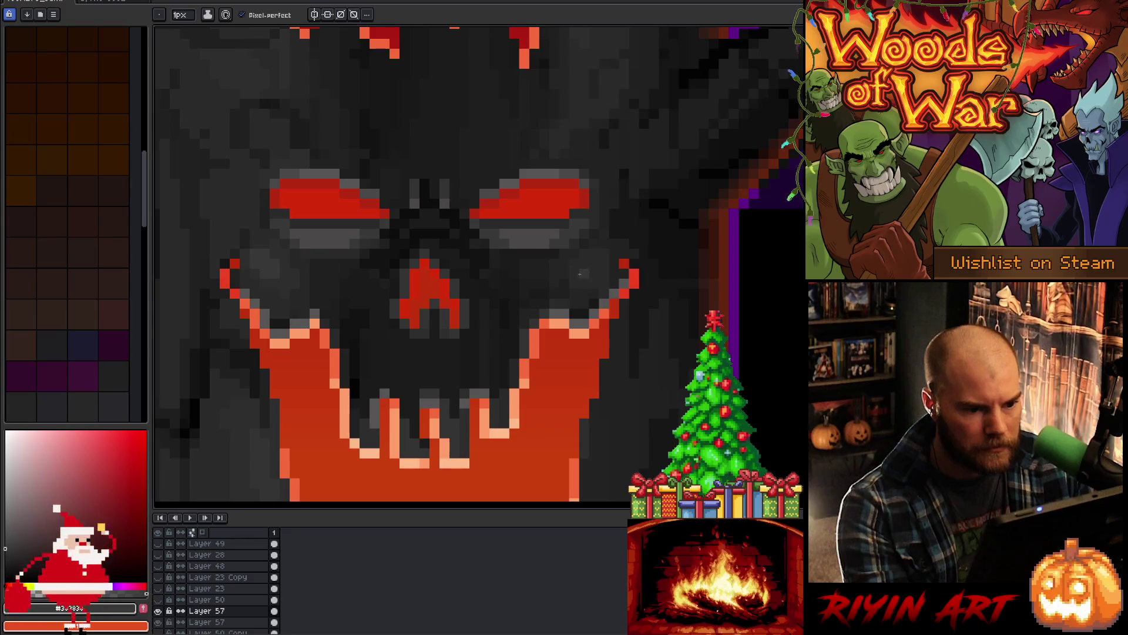
{"action": "left_click", "coordinate": [569, 235], "text": "alt"}
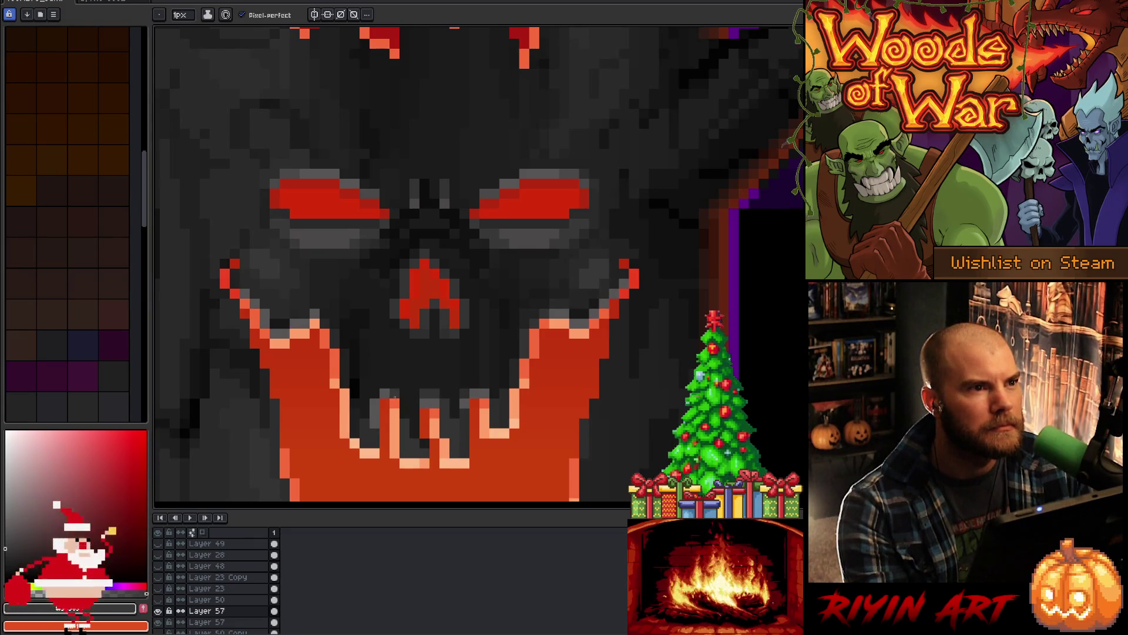
Step: Eyedrop dark greys from beside the eye and across the face
{"action": "key", "text": "i"}
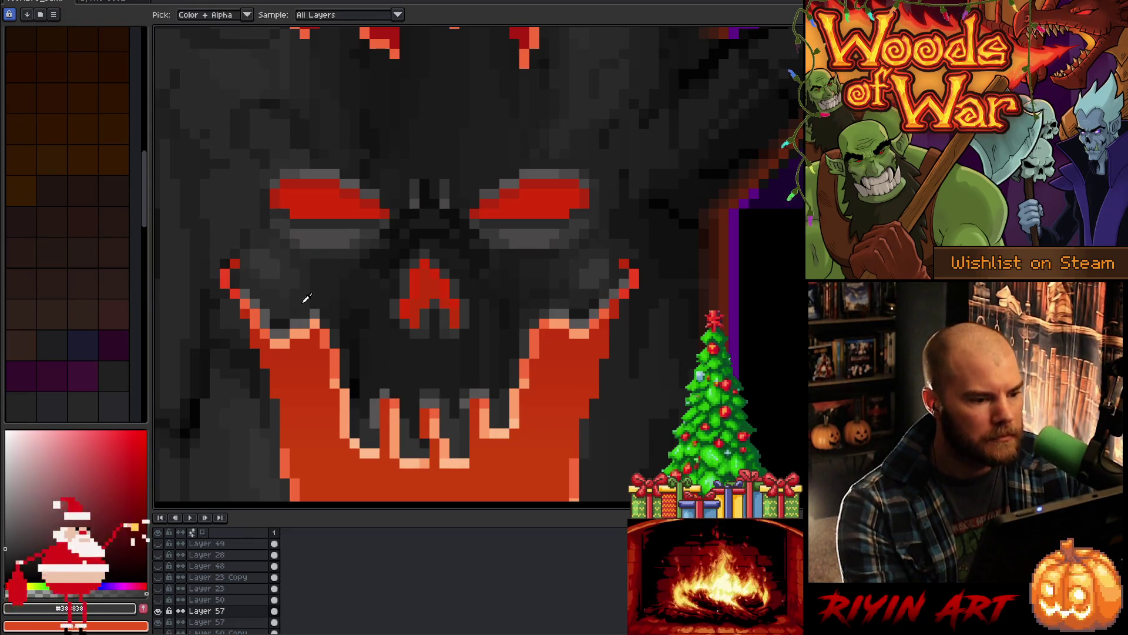
{"action": "left_click", "coordinate": [307, 291]}
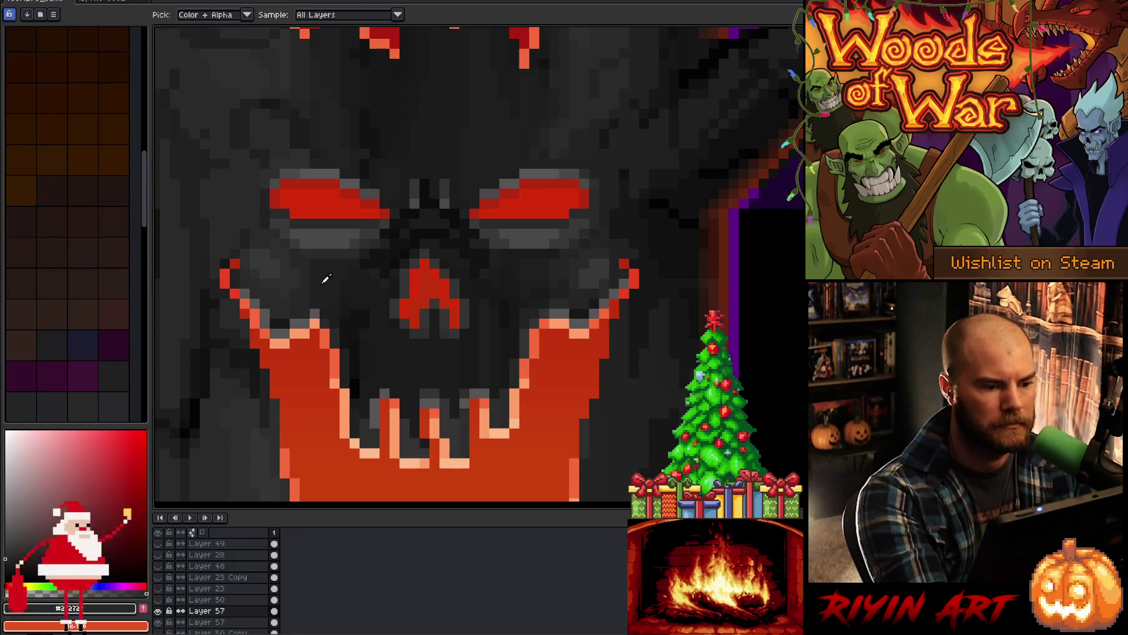
{"action": "key", "text": "b"}
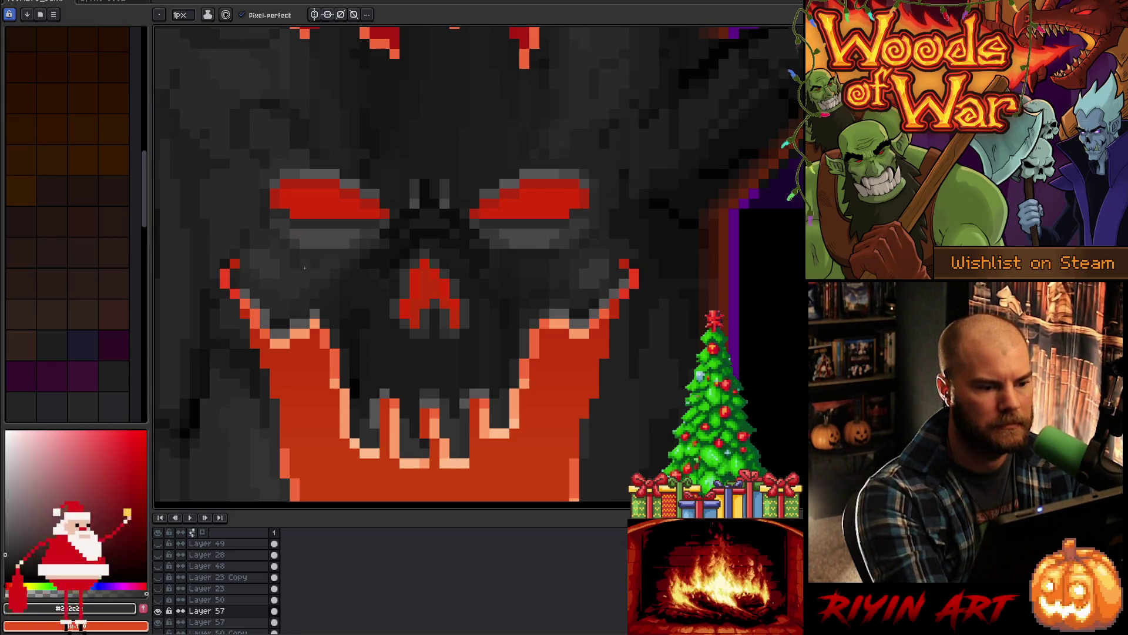
{"action": "left_click", "coordinate": [279, 243], "text": "alt"}
{"action": "left_click", "coordinate": [431, 216], "text": "alt"}
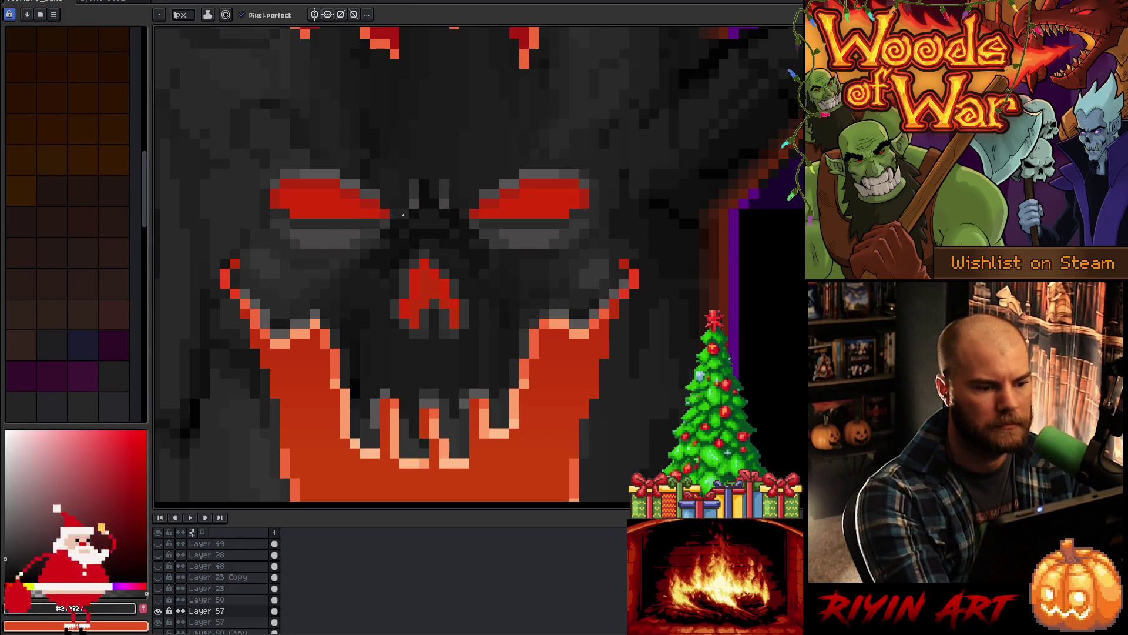
{"action": "left_click", "coordinate": [304, 304], "text": "alt"}
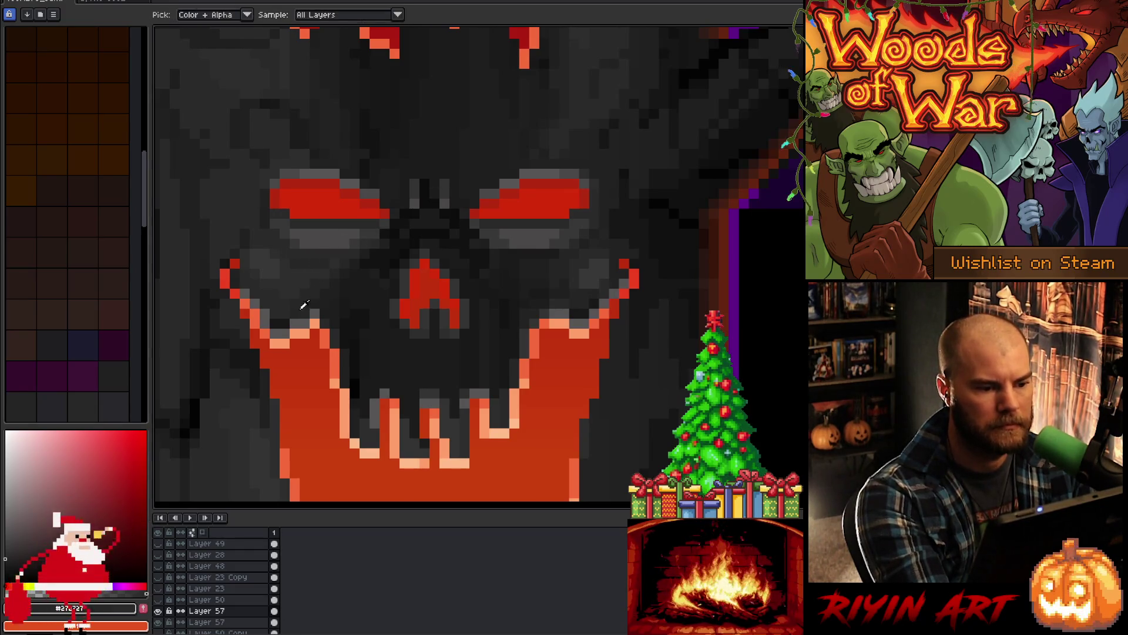
Step: Pick dark greys from the palette and from the face near the right cheek
{"action": "left_click", "coordinate": [564, 265], "text": "alt"}
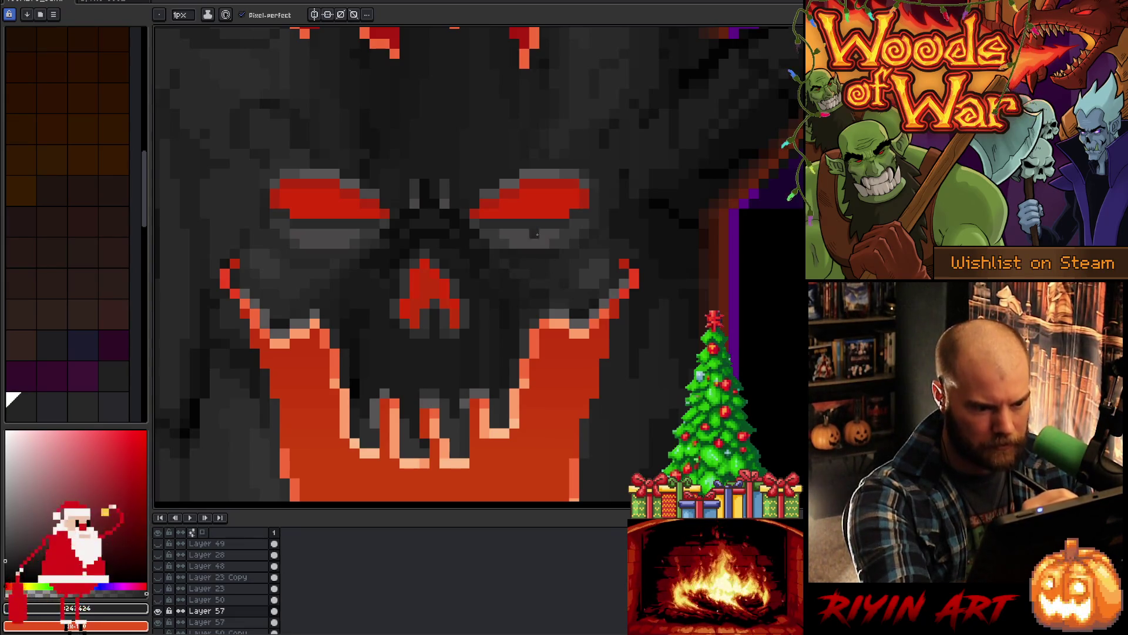
{"action": "left_click", "coordinate": [561, 262], "text": "alt"}
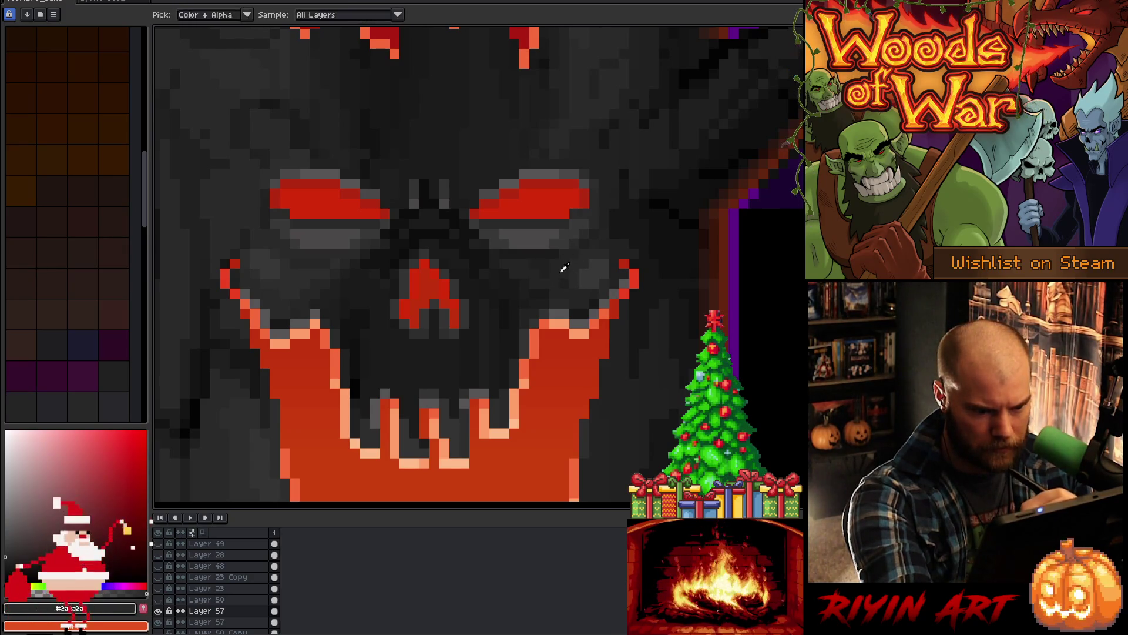
{"action": "left_click", "coordinate": [563, 267], "text": "alt"}
{"action": "left_click", "coordinate": [564, 267], "text": "alt"}
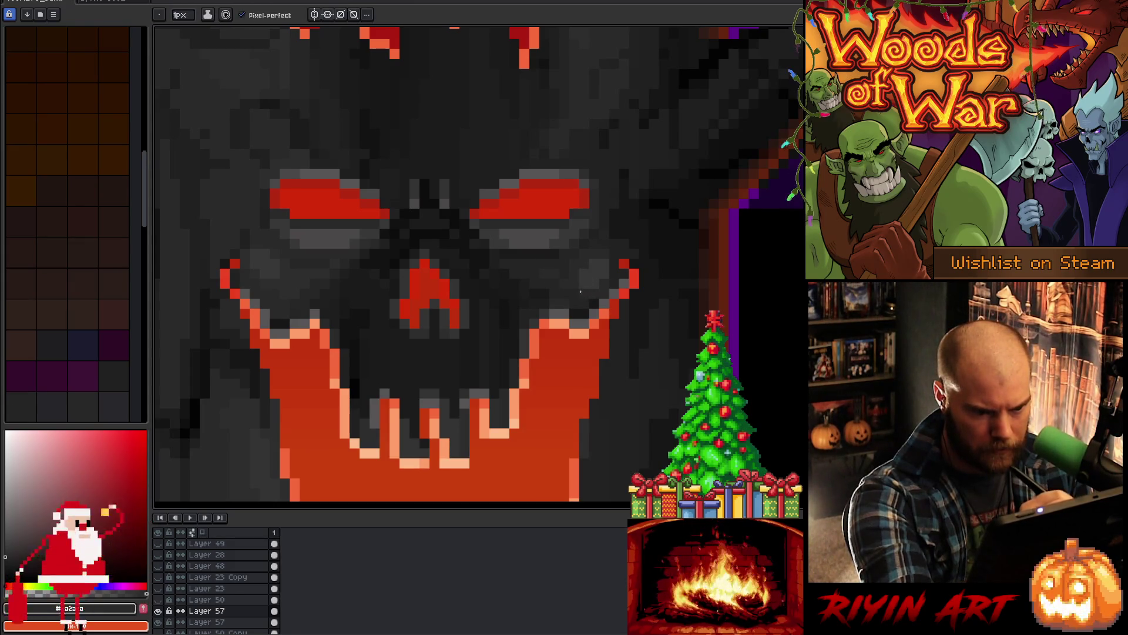
{"action": "left_click", "coordinate": [603, 289], "text": "alt"}
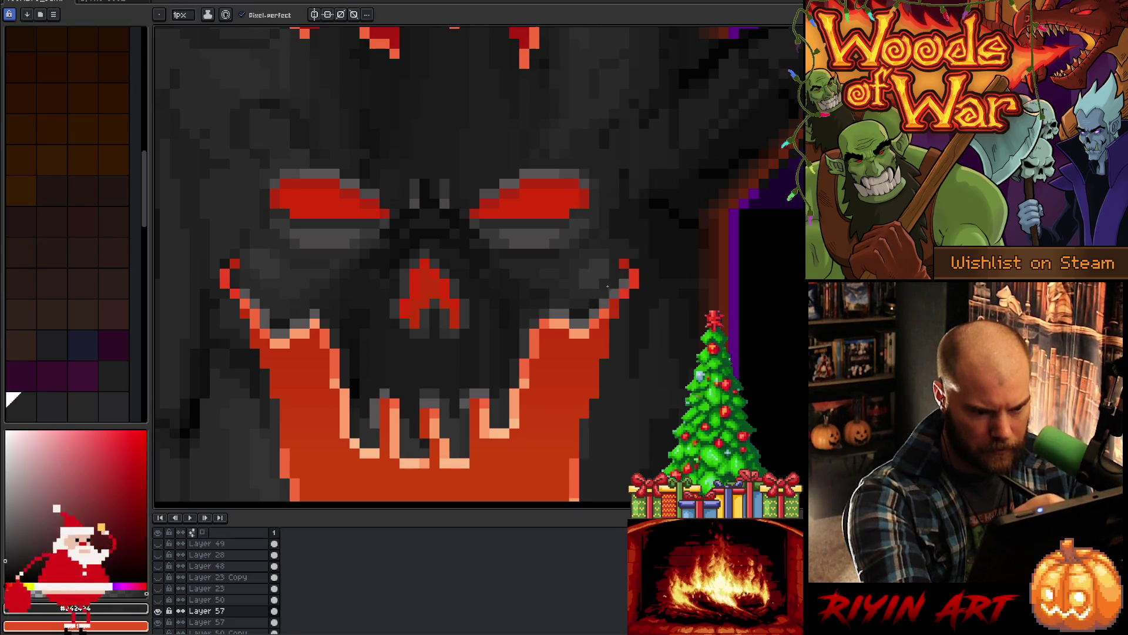
{"action": "left_click", "coordinate": [604, 246], "text": "alt"}
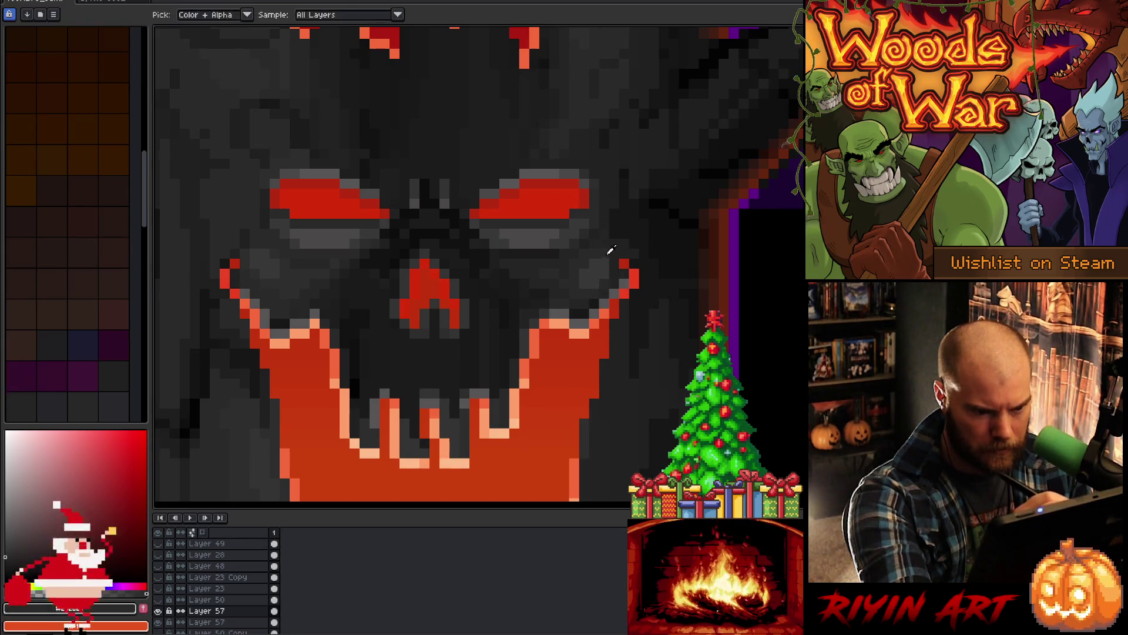
{"action": "left_click", "coordinate": [629, 270], "text": "alt"}
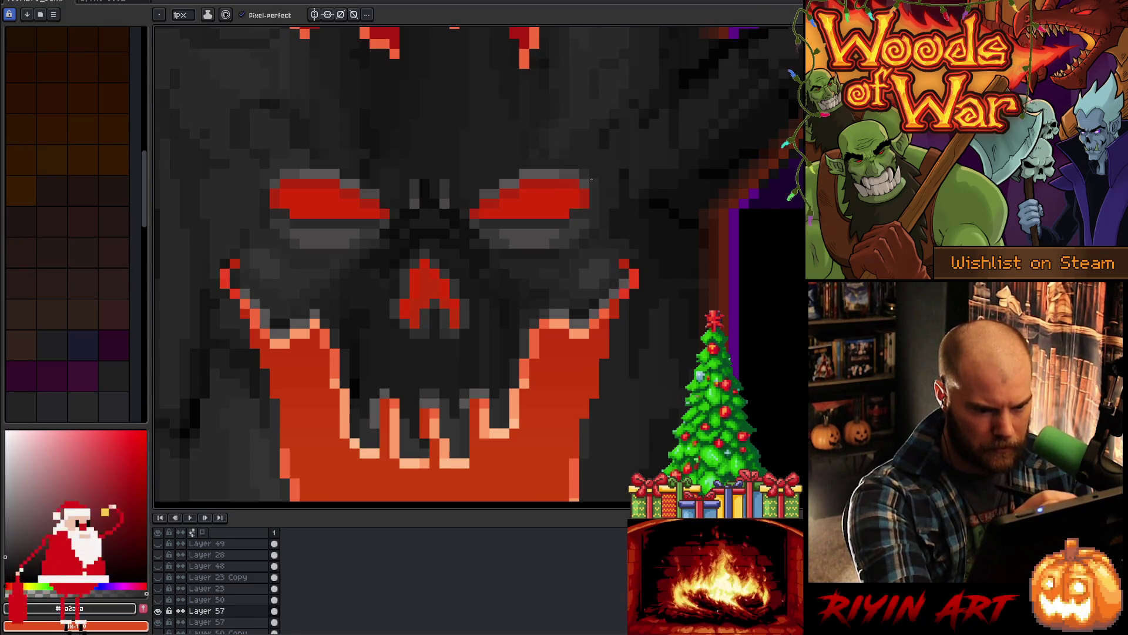
Step: Paint red and grey pixels beside the mouth and grey over the right eye's outer red edge
{"action": "left_click", "coordinate": [636, 278], "text": "alt"}
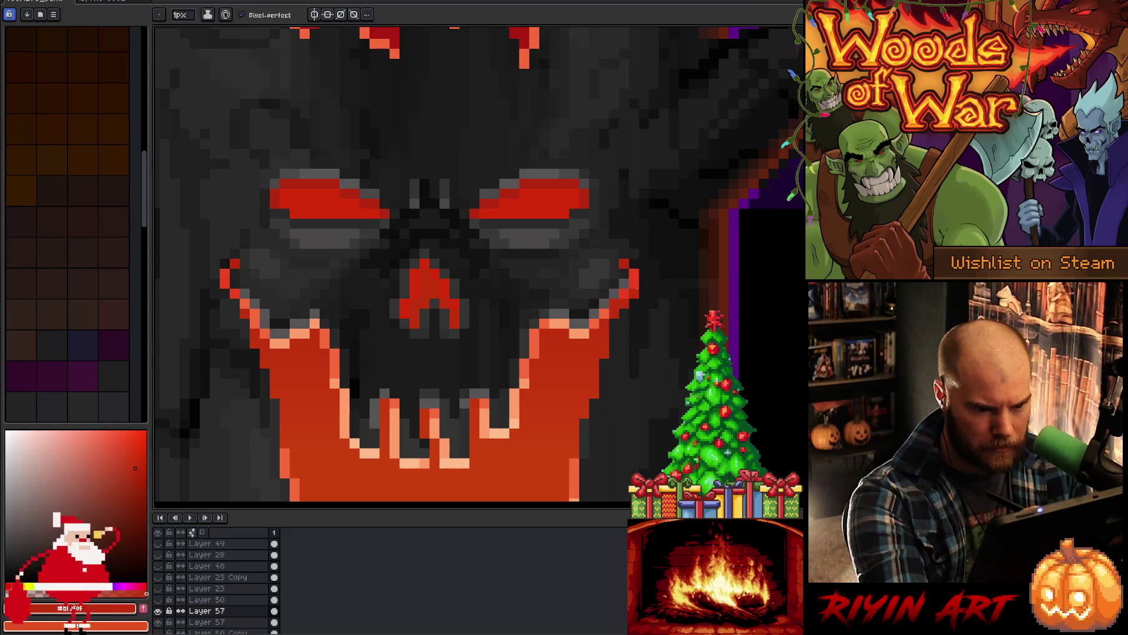
{"action": "left_click", "coordinate": [635, 263]}
{"action": "left_click", "coordinate": [614, 287], "text": "alt"}
{"action": "left_click", "coordinate": [624, 273]}
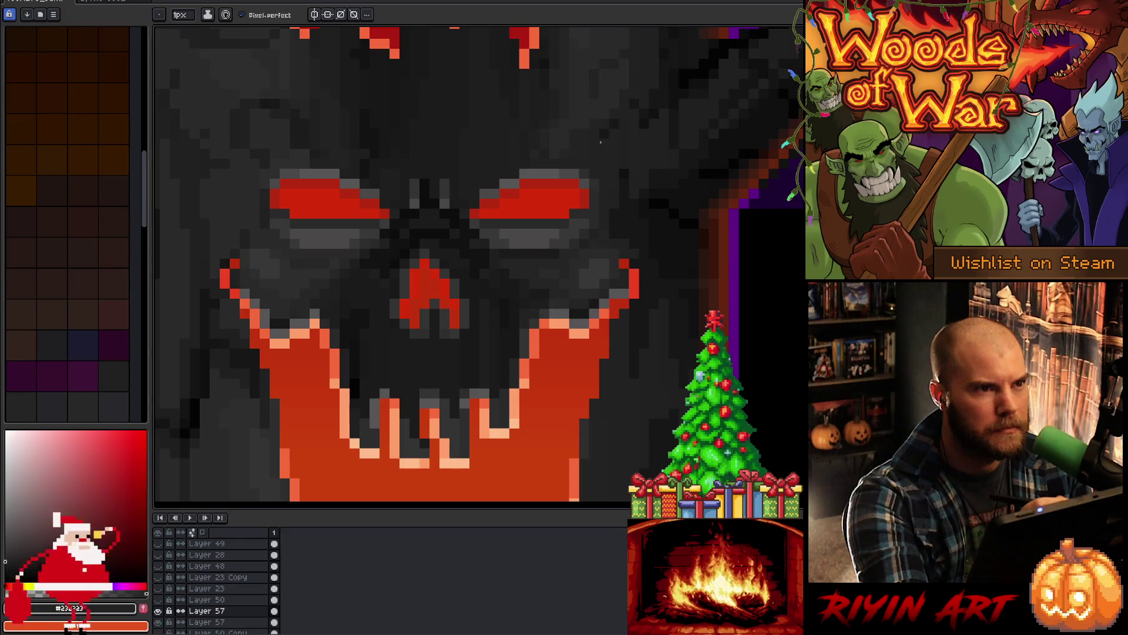
{"action": "left_click", "coordinate": [584, 204]}
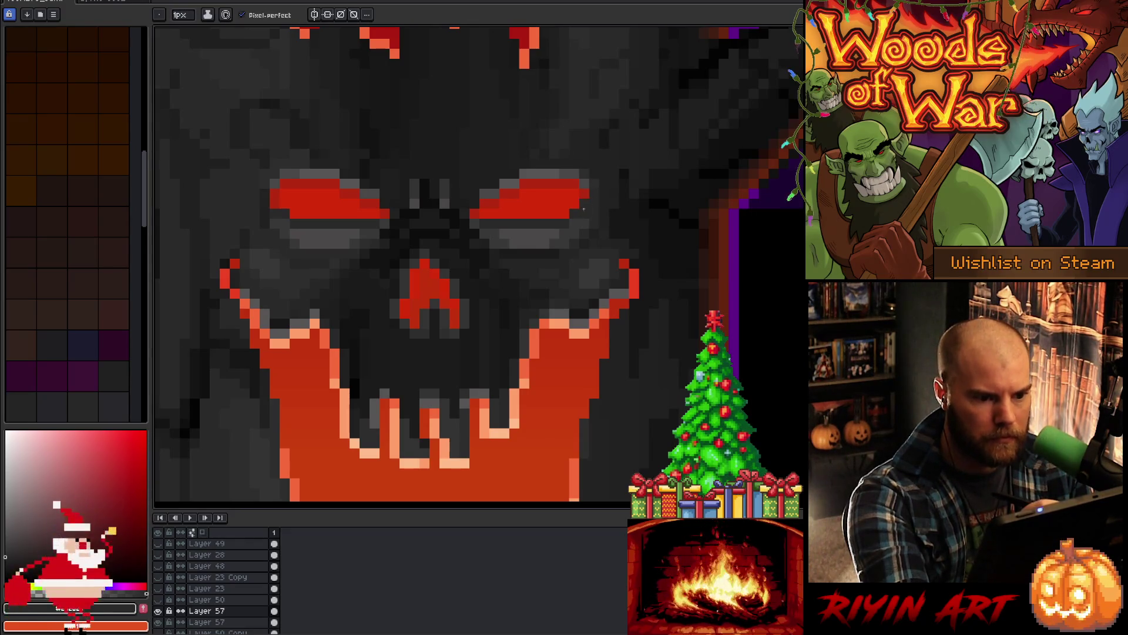
{"action": "left_click", "coordinate": [274, 197]}
{"action": "key", "text": "ctrl+z"}
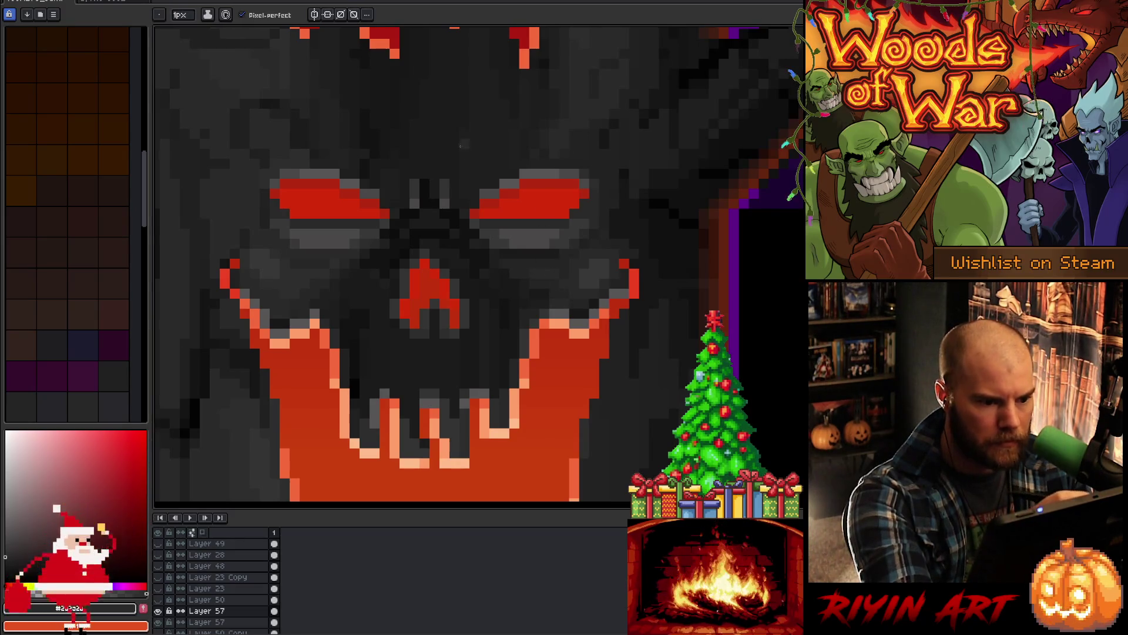
Step: Sample near-black greys around the nose from the palette and canvas
{"action": "left_click", "coordinate": [478, 266], "text": "alt"}
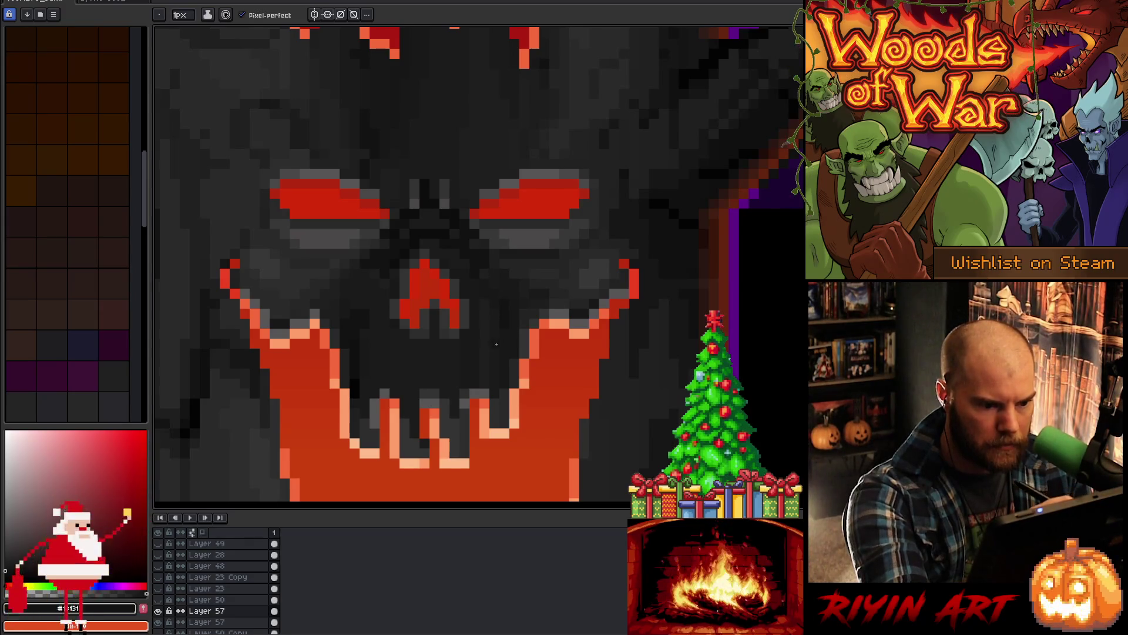
{"action": "left_click", "coordinate": [487, 287], "text": "alt"}
{"action": "left_click", "coordinate": [476, 273], "text": "alt"}
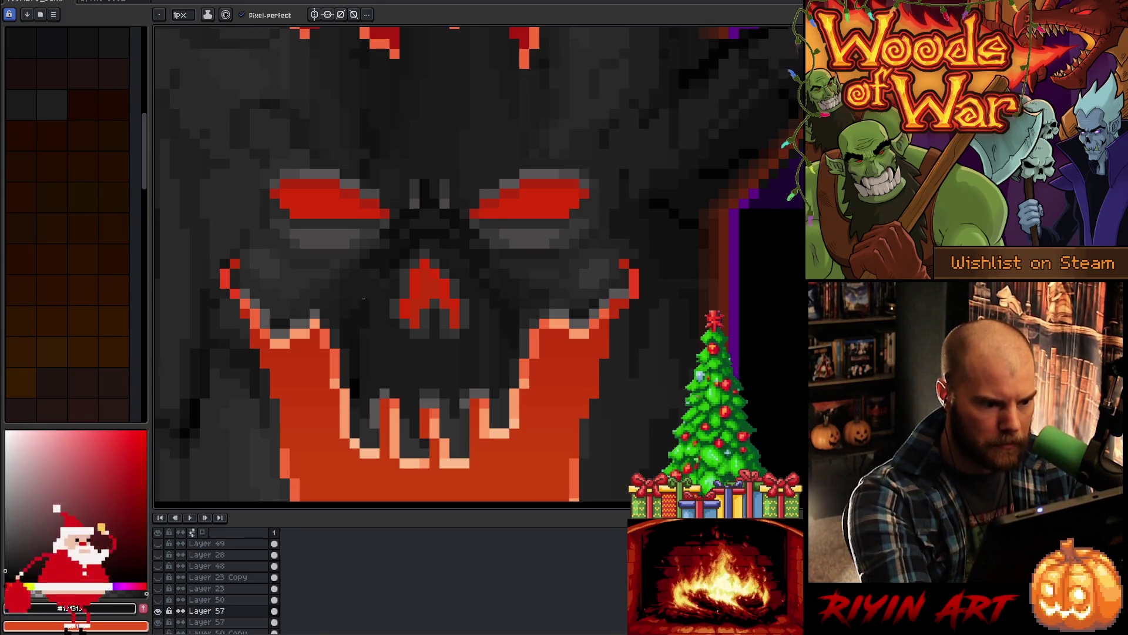
{"action": "left_click", "coordinate": [483, 303], "text": "alt"}
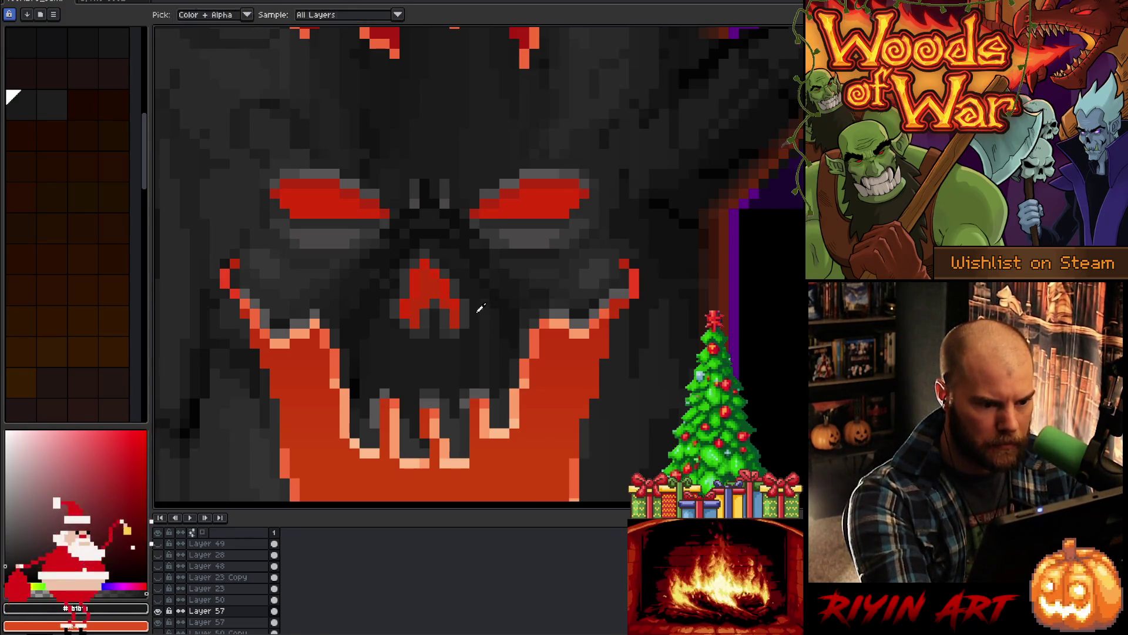
{"action": "left_click", "coordinate": [387, 283], "text": "alt"}
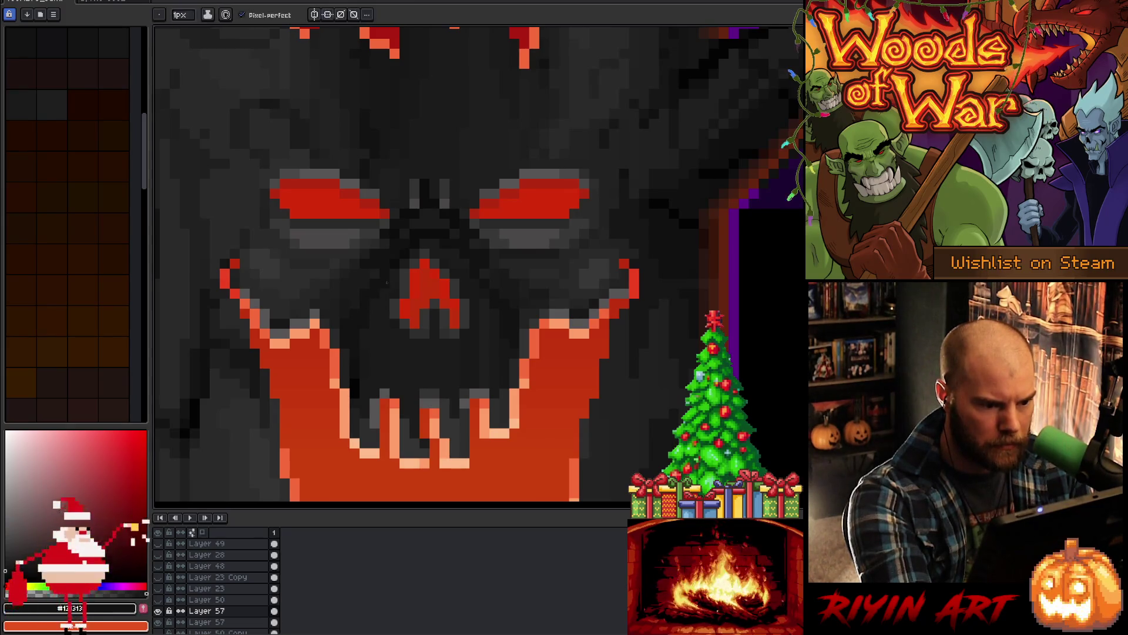
{"action": "key", "text": "alt"}
{"action": "left_click", "coordinate": [476, 270], "text": "alt"}
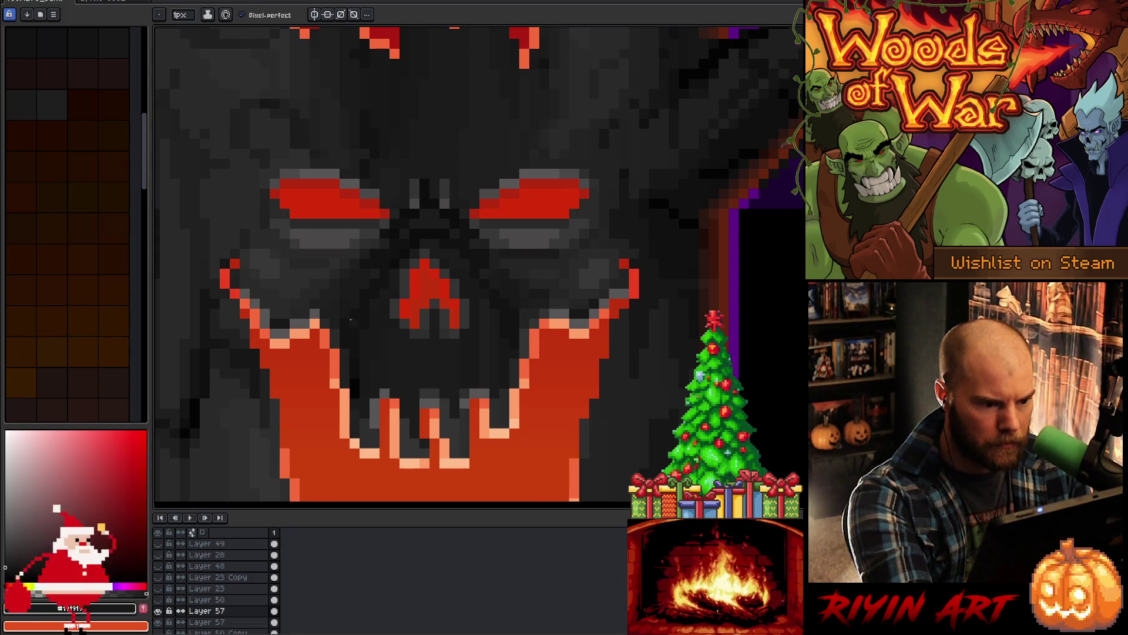
{"action": "left_click", "coordinate": [350, 299], "text": "alt"}
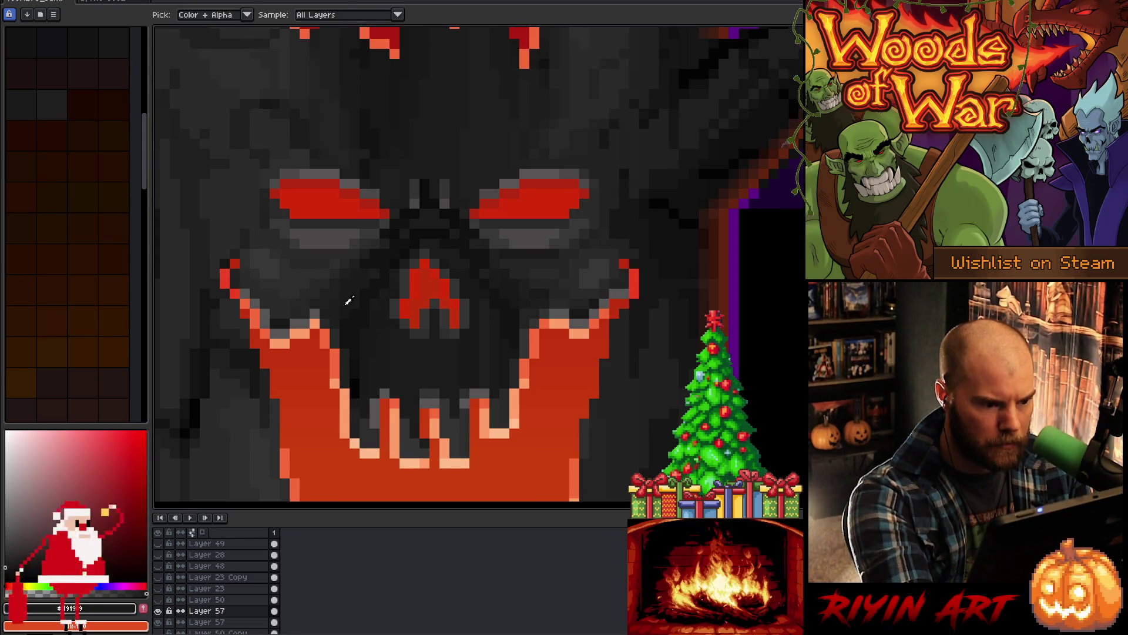
Step: Eyedrop slightly lighter and darker greys beside the nose and between the eyes
{"action": "left_click", "coordinate": [384, 304], "text": "alt"}
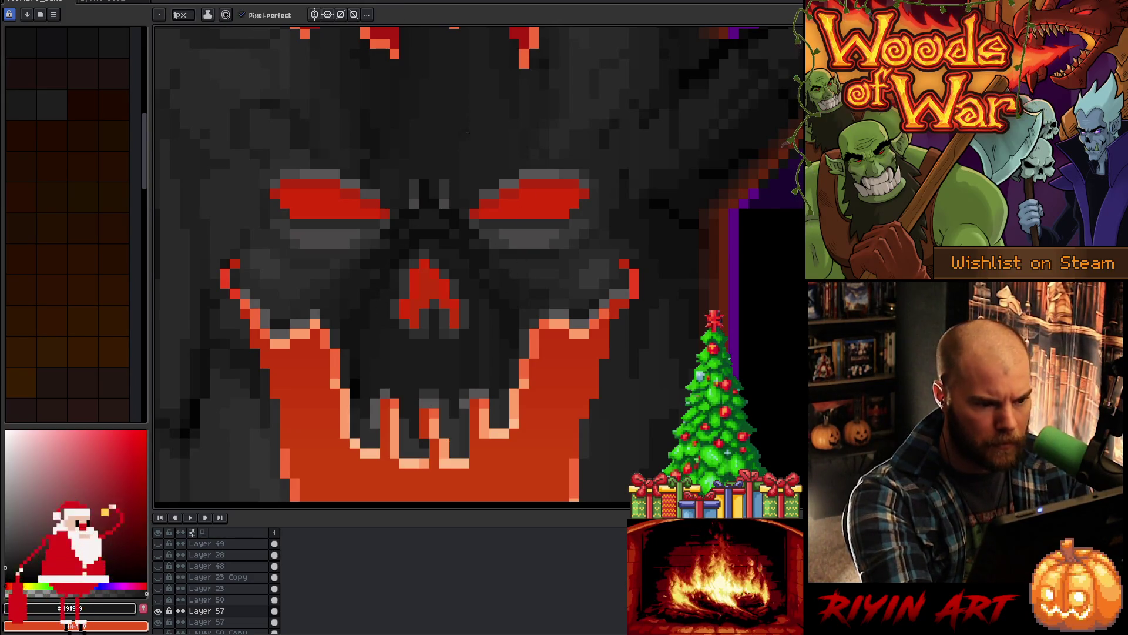
{"action": "left_click", "coordinate": [391, 256], "text": "alt"}
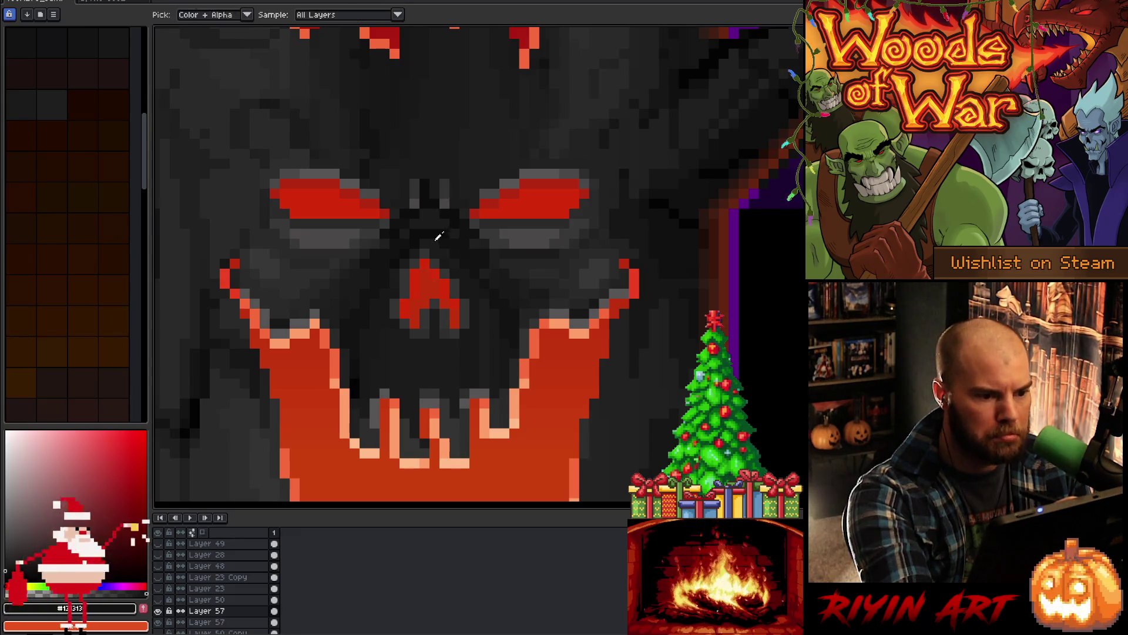
{"action": "left_click", "coordinate": [416, 246], "text": "alt"}
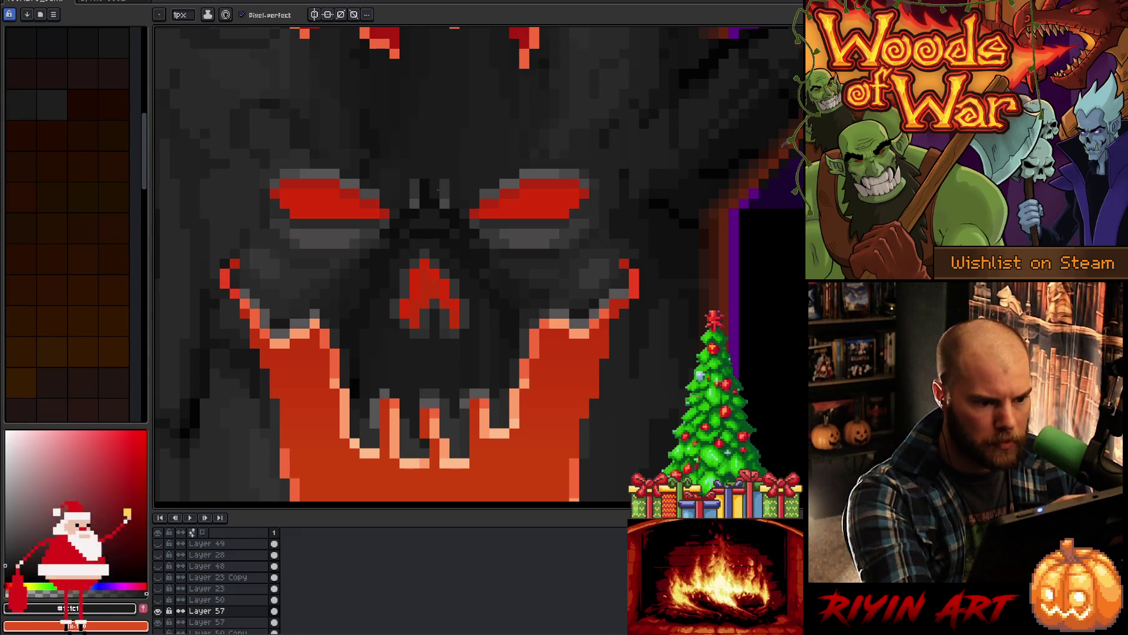
{"action": "left_click", "coordinate": [429, 224], "text": "alt"}
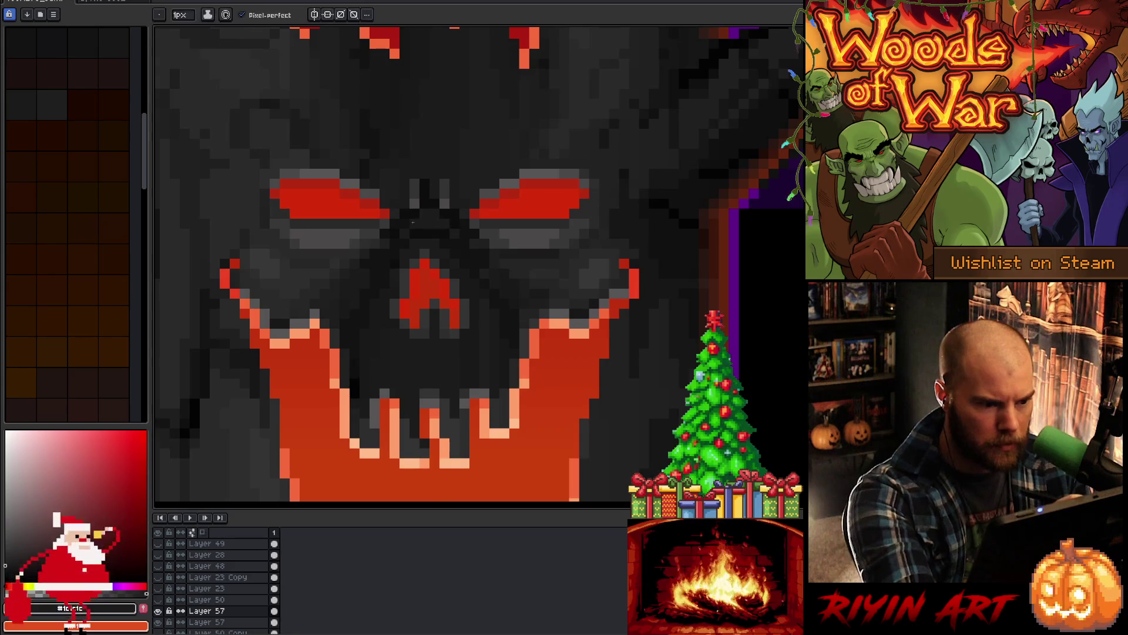
{"action": "left_click", "coordinate": [404, 244], "text": "alt"}
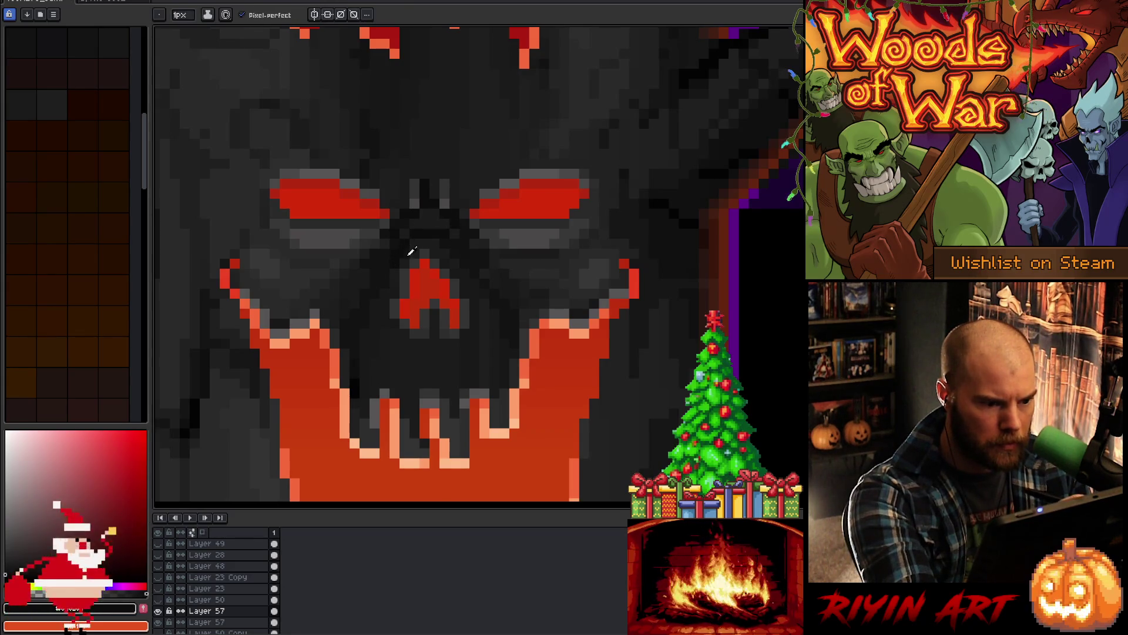
{"action": "left_click", "coordinate": [395, 262], "text": "alt"}
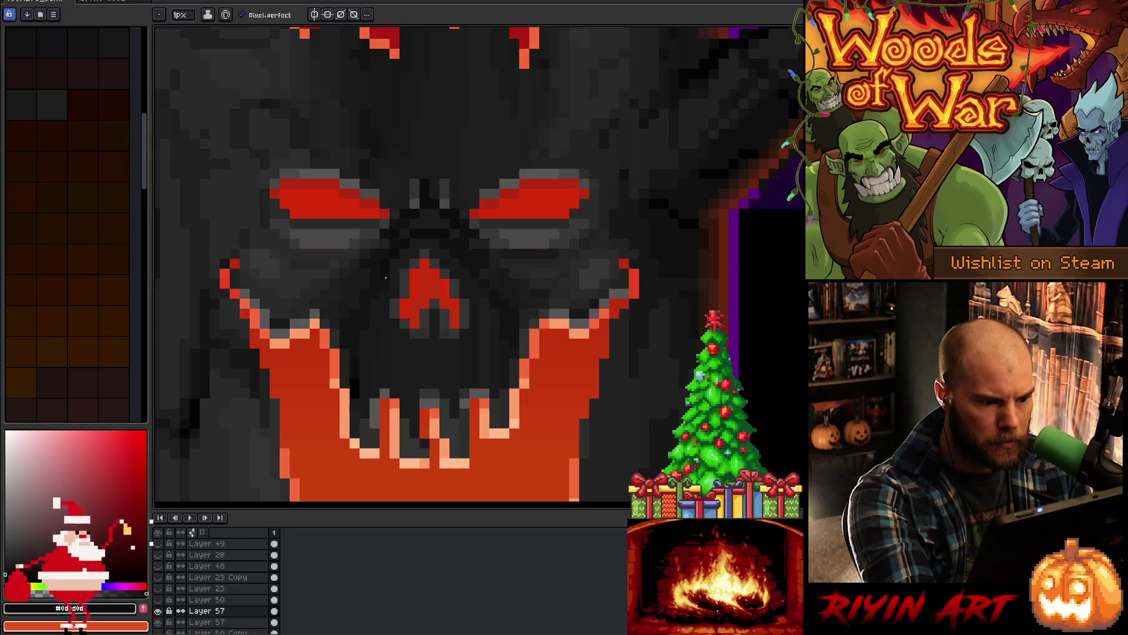
{"action": "key", "text": "alt"}
{"action": "left_click", "coordinate": [403, 301], "text": "alt"}
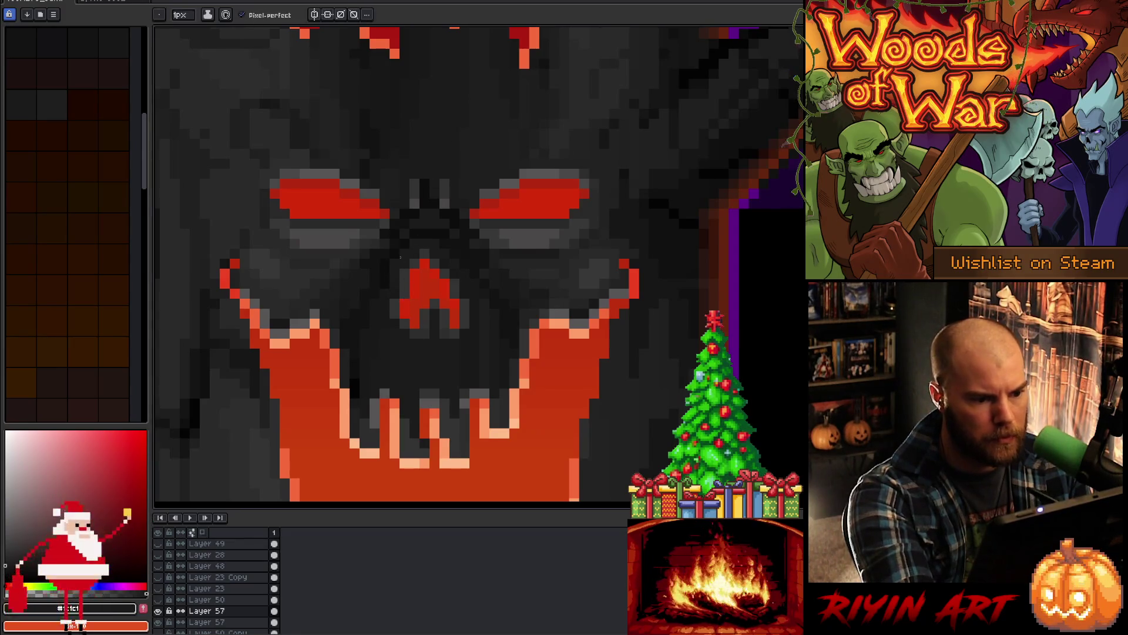
{"action": "left_click", "coordinate": [405, 231], "text": "alt"}
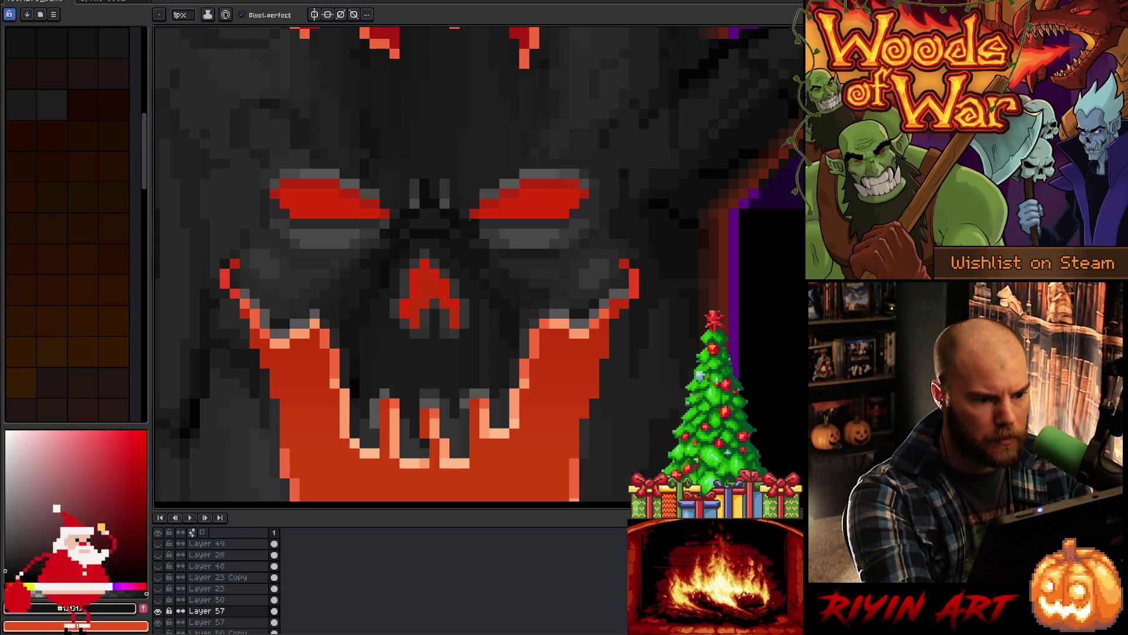
{"action": "left_click", "coordinate": [435, 257], "text": "alt"}
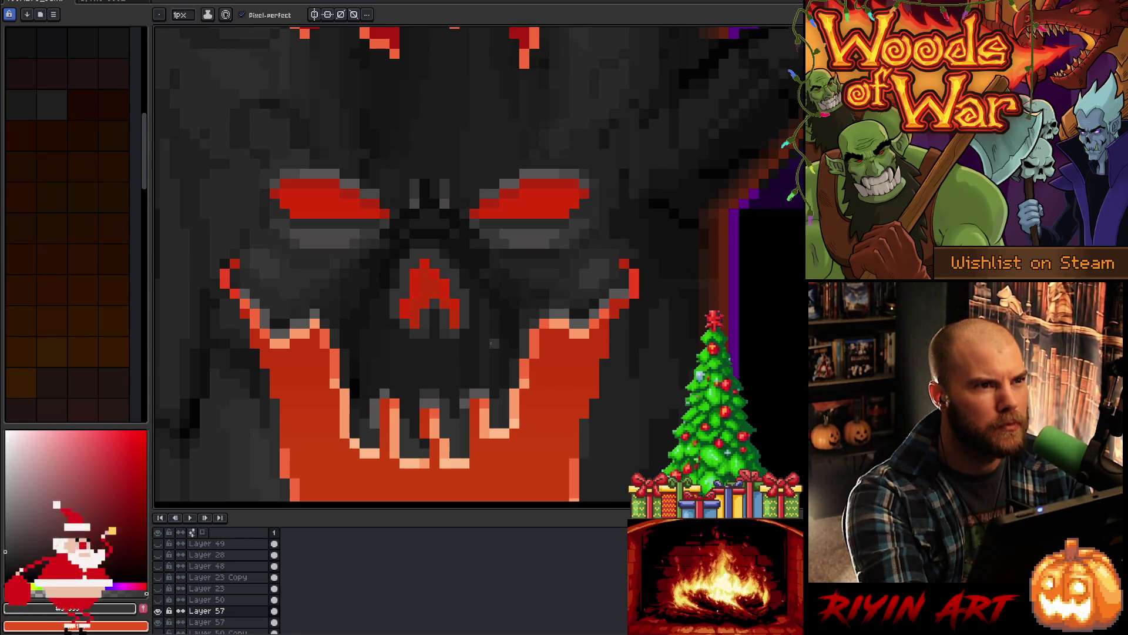
{"action": "left_click", "coordinate": [442, 303]}
{"action": "key", "text": "ctrl+z"}
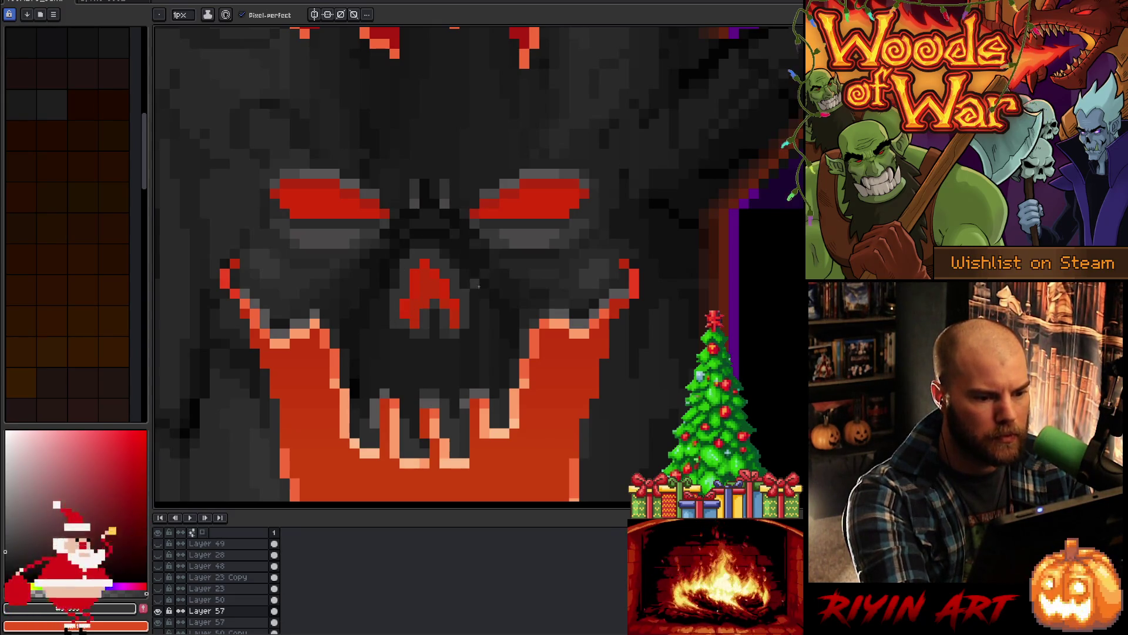
{"action": "left_click", "coordinate": [409, 323], "text": "alt"}
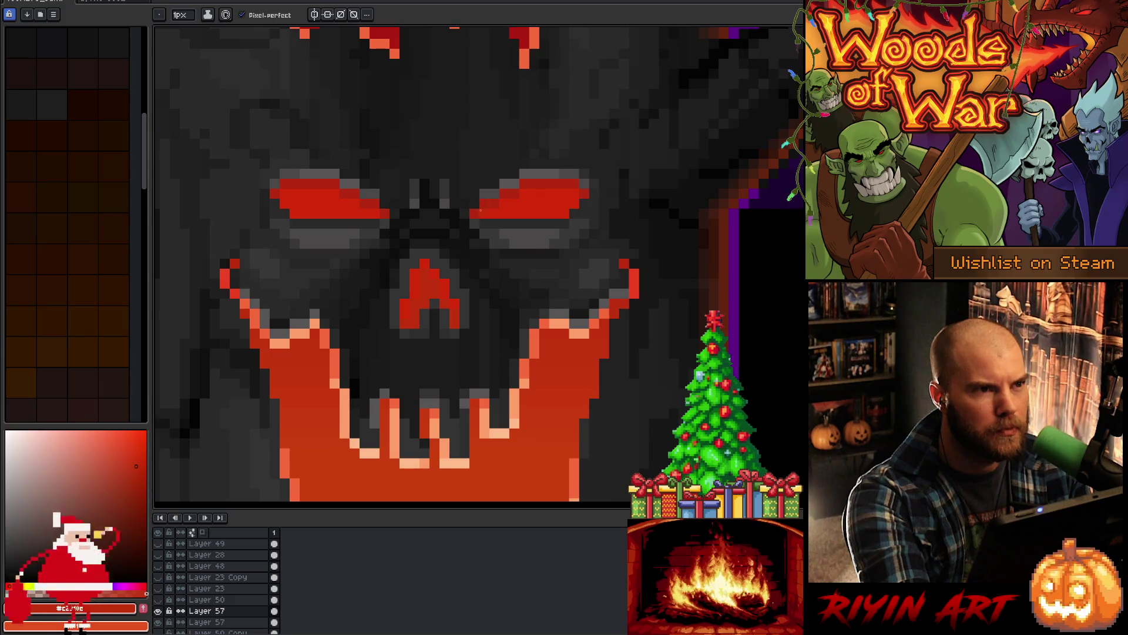
{"action": "left_click", "coordinate": [418, 314], "text": "alt"}
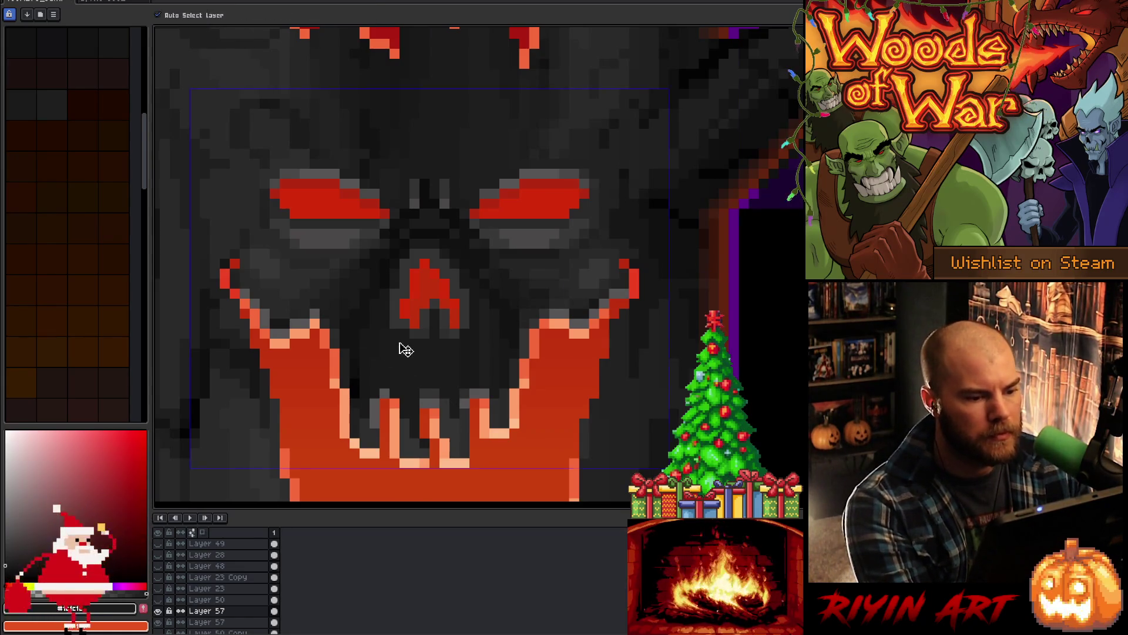
Step: Save the demon tree artwork, zoom out to review the whole tree, then return to the face
{"action": "key", "text": "ctrl+s"}
{"action": "scroll", "coordinate": [405, 349], "scroll_direction": "down", "scroll_amount": 3}
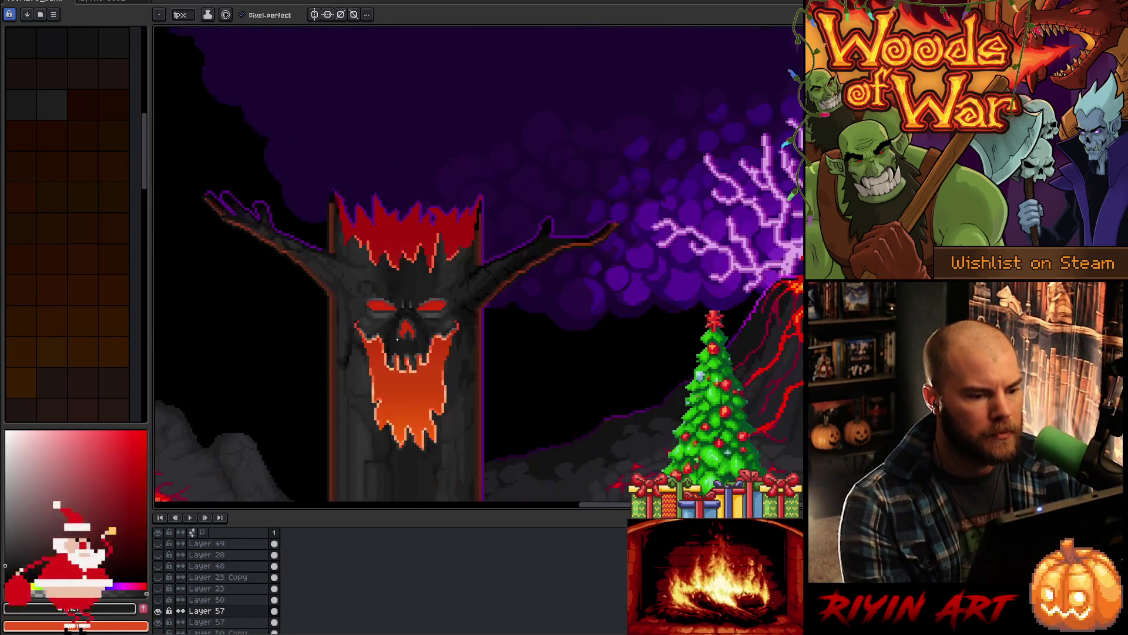
{"action": "scroll", "coordinate": [389, 355], "scroll_direction": "up", "scroll_amount": 3}
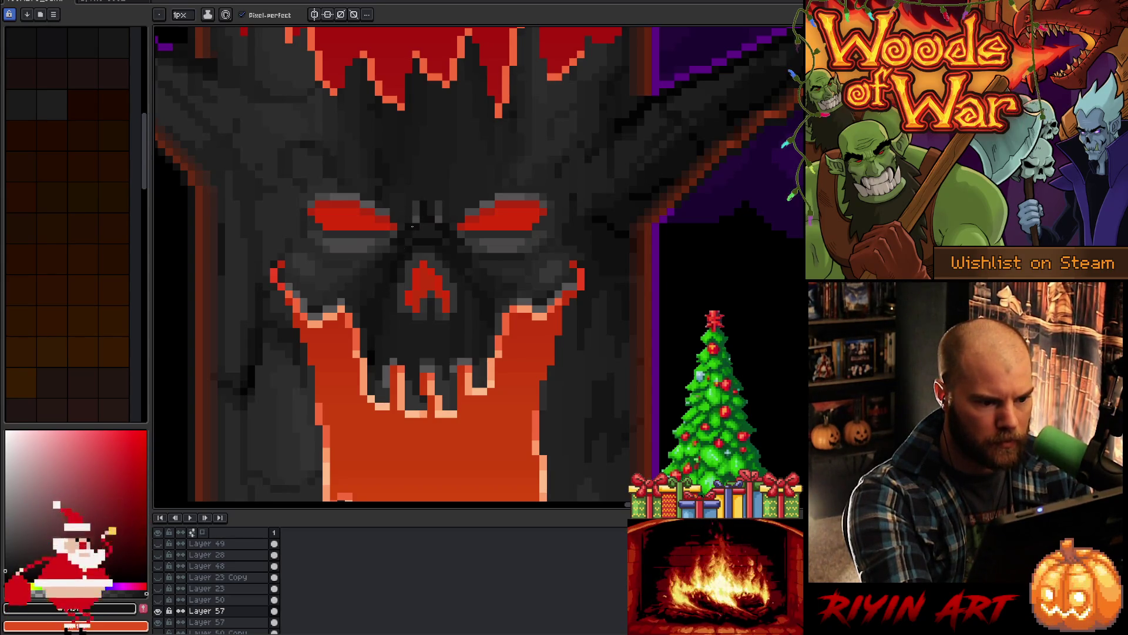
Step: Sample near-black greys like #191919 from the face and darken pixels beside the nose
{"action": "left_click", "coordinate": [472, 317], "text": "alt"}
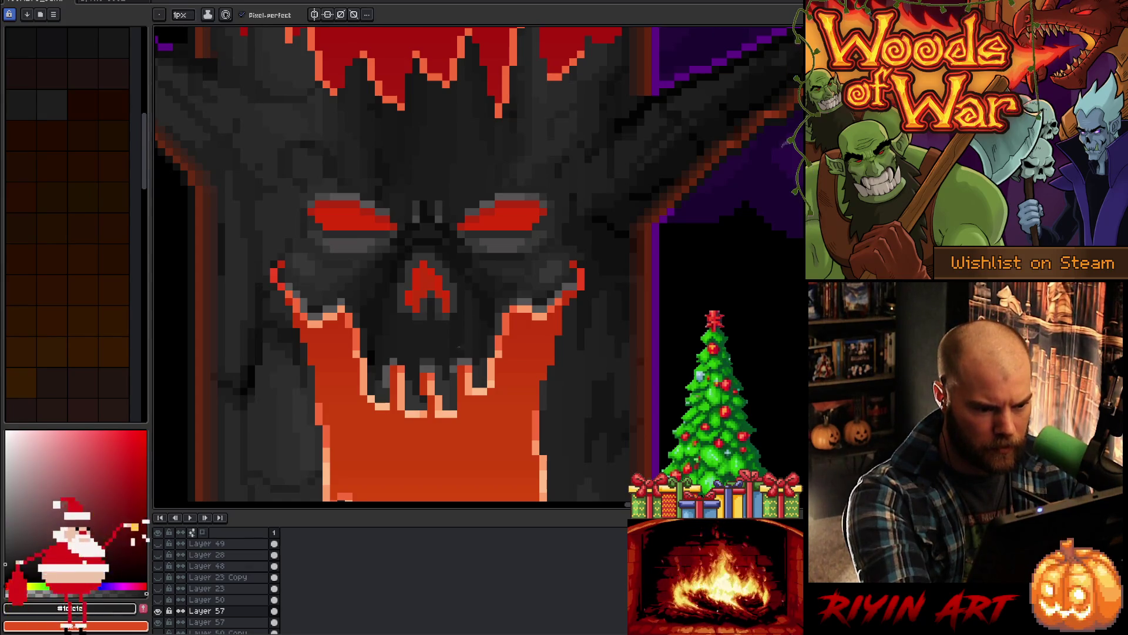
{"action": "left_click", "coordinate": [461, 345], "text": "alt"}
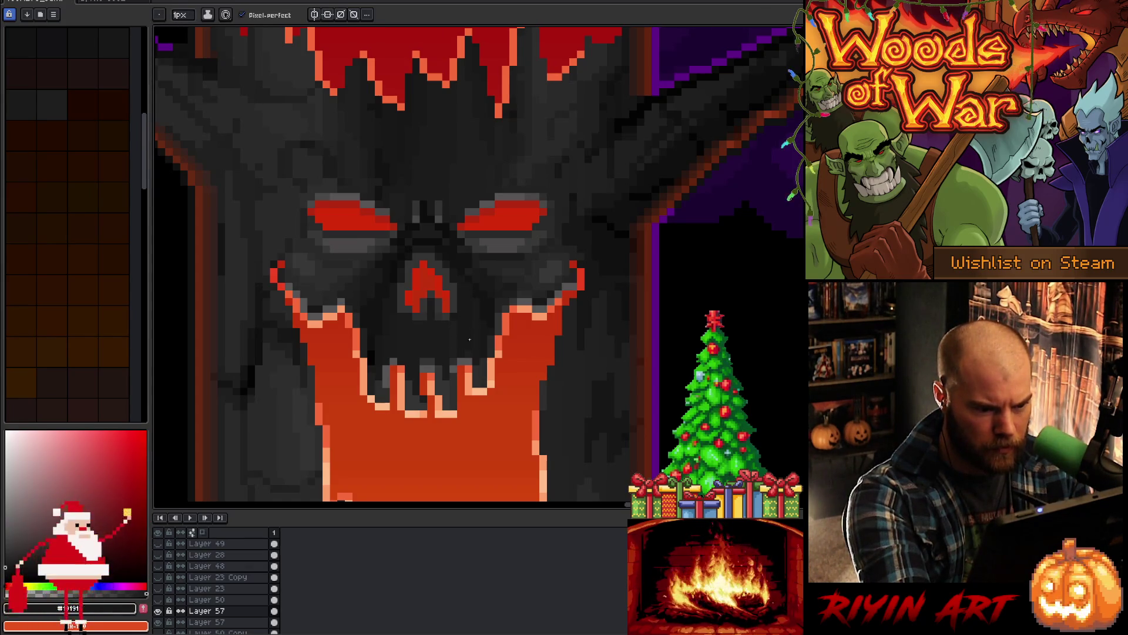
{"action": "left_click", "coordinate": [424, 280]}
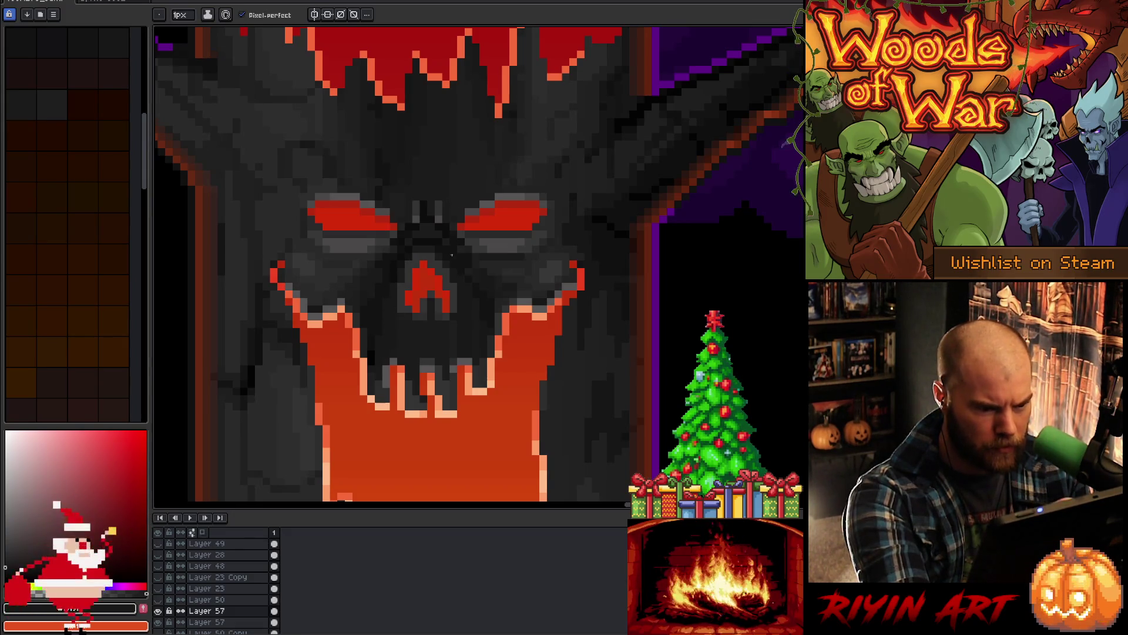
{"action": "left_click", "coordinate": [453, 327], "text": "alt"}
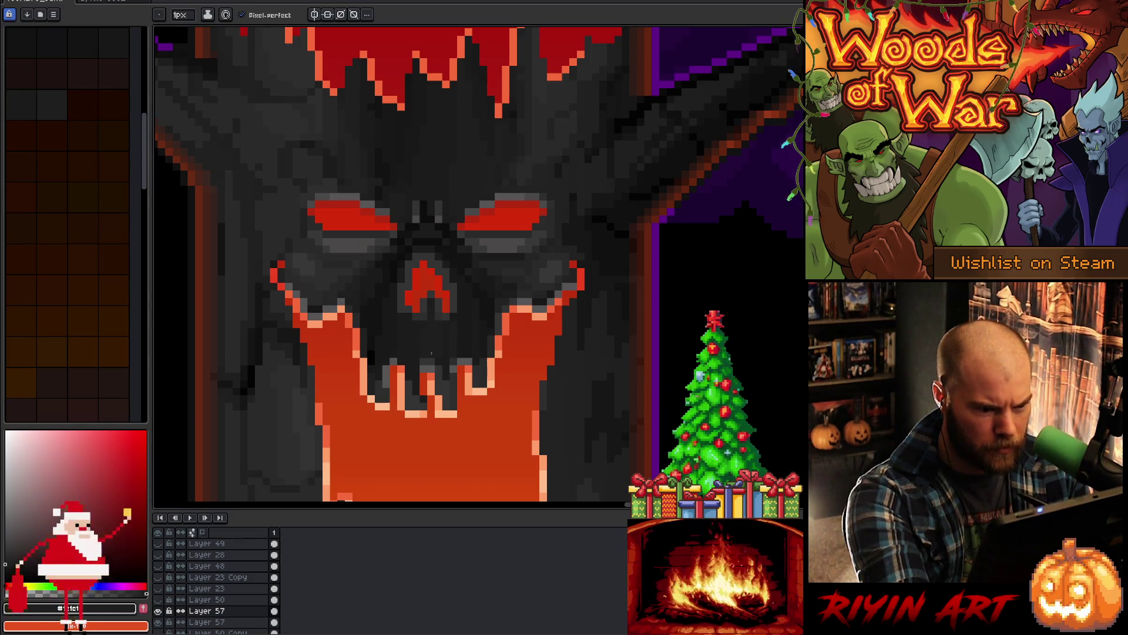
{"action": "left_click", "coordinate": [453, 327], "text": "alt"}
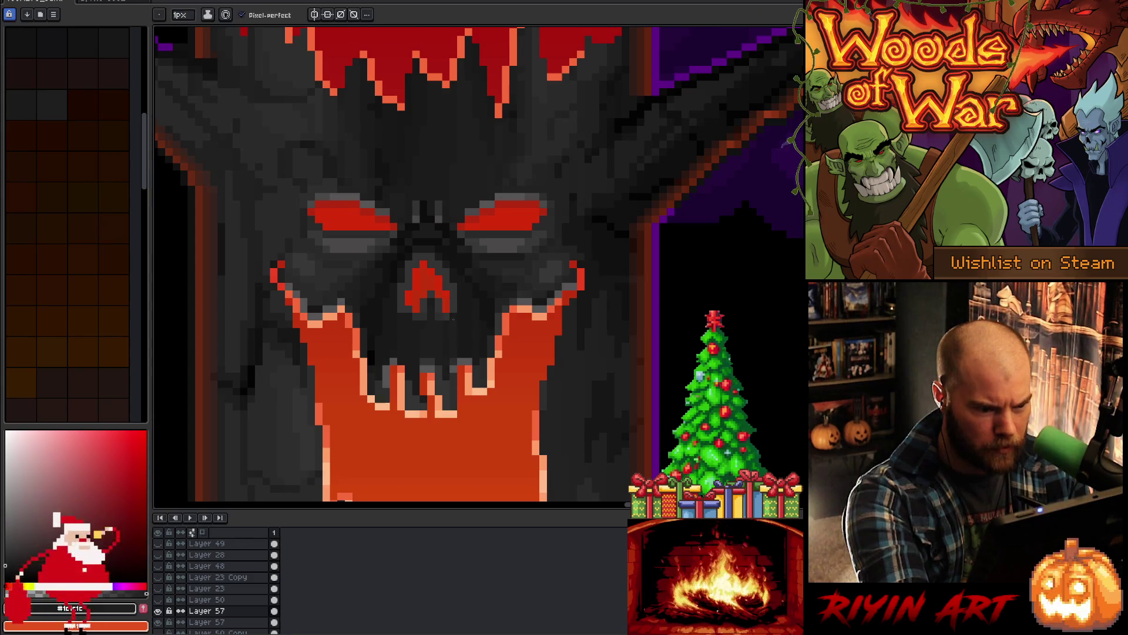
{"action": "left_click", "coordinate": [444, 334], "text": "alt"}
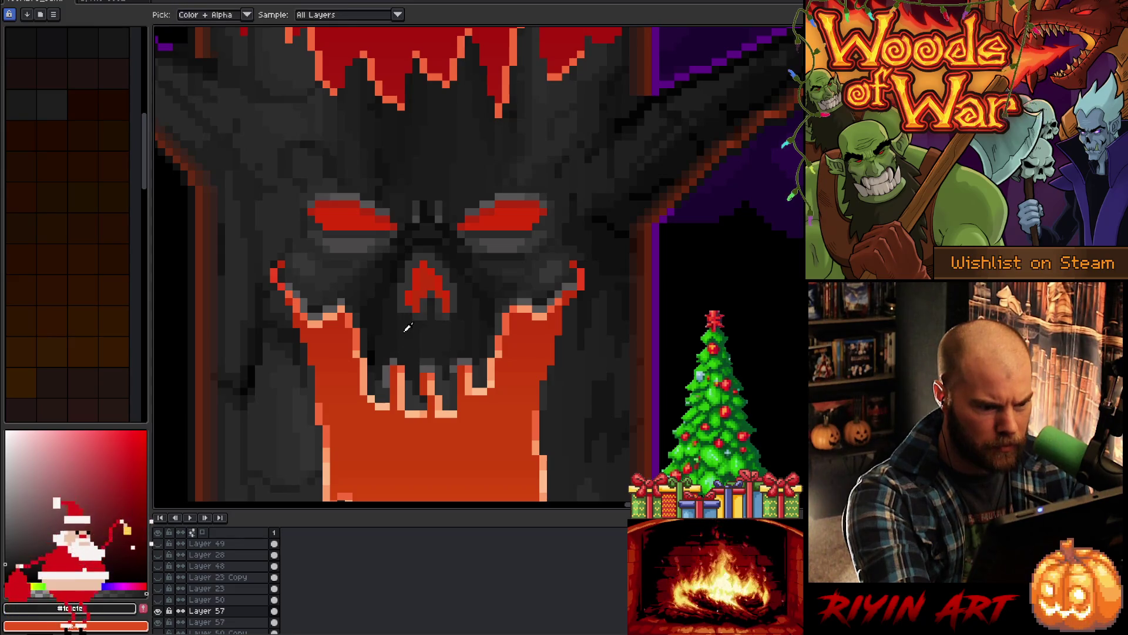
{"action": "left_click", "coordinate": [408, 301], "text": "alt"}
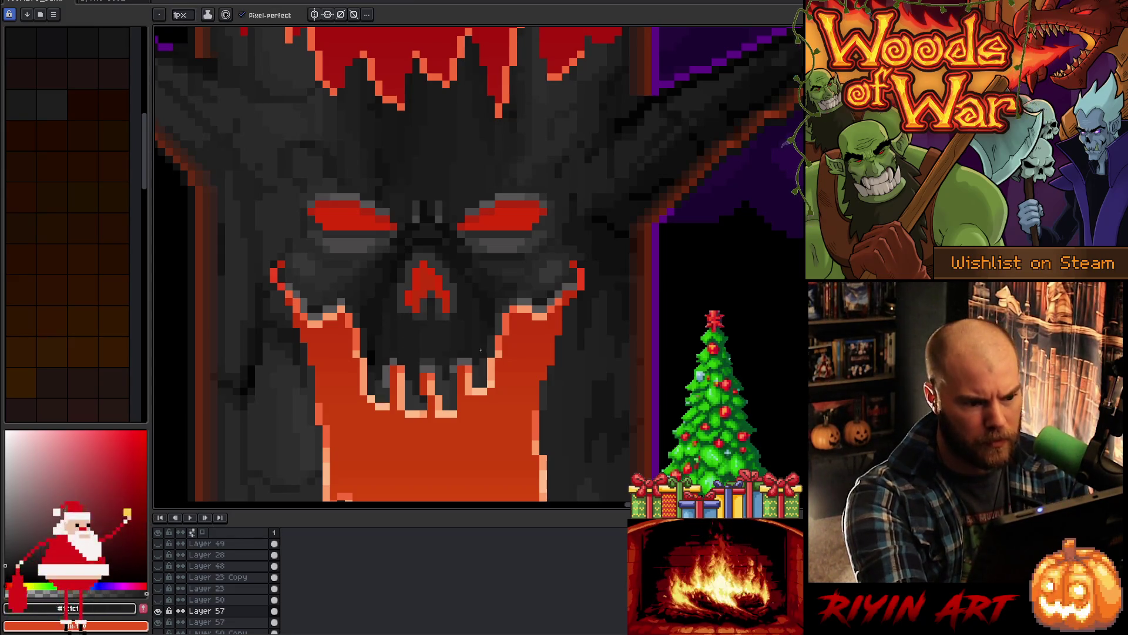
Step: Eyedrop dark greys such as #202020 from the brow and forehead to deepen their shading
{"action": "key", "text": "alt"}
{"action": "left_click", "coordinate": [461, 334], "text": "alt"}
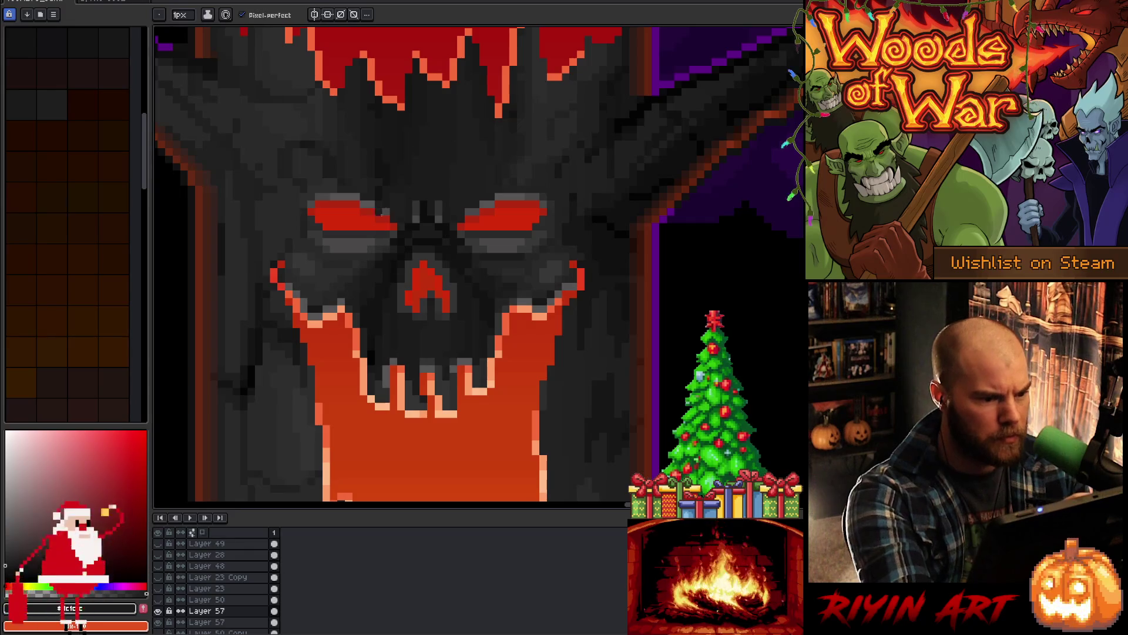
{"action": "left_click", "coordinate": [363, 276], "text": "alt"}
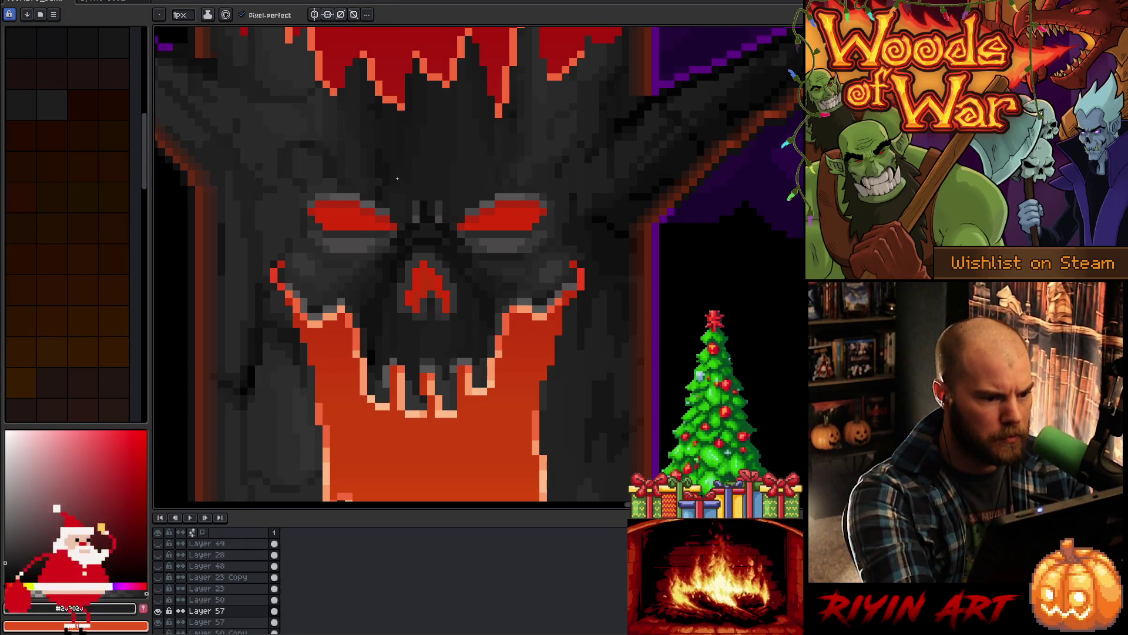
{"action": "key", "text": "alt"}
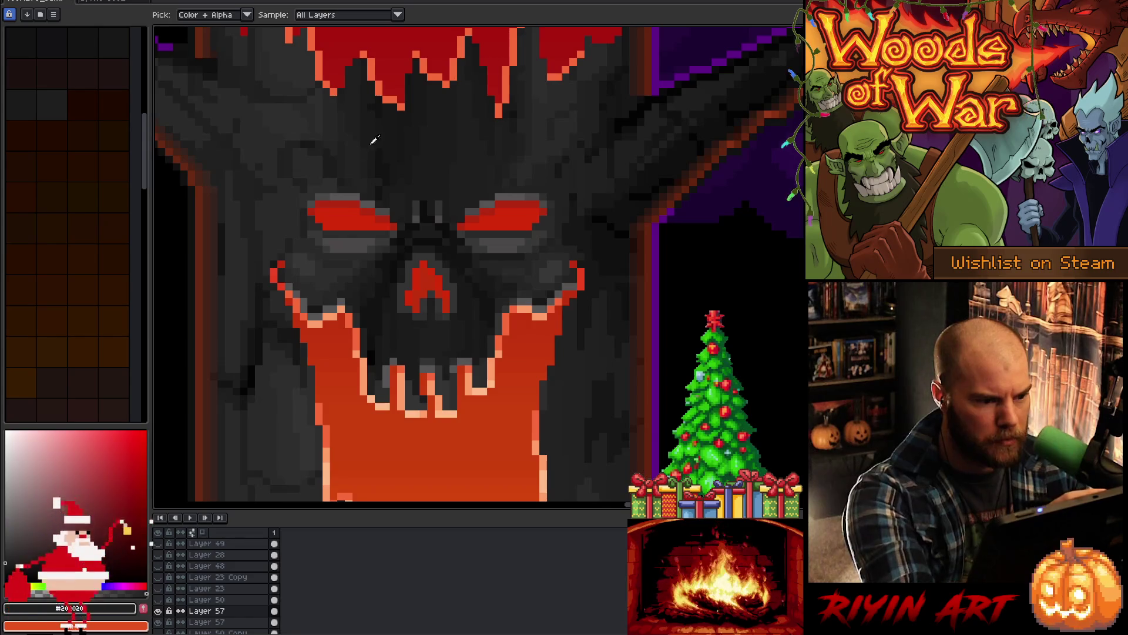
{"action": "left_click", "coordinate": [300, 234], "text": "alt"}
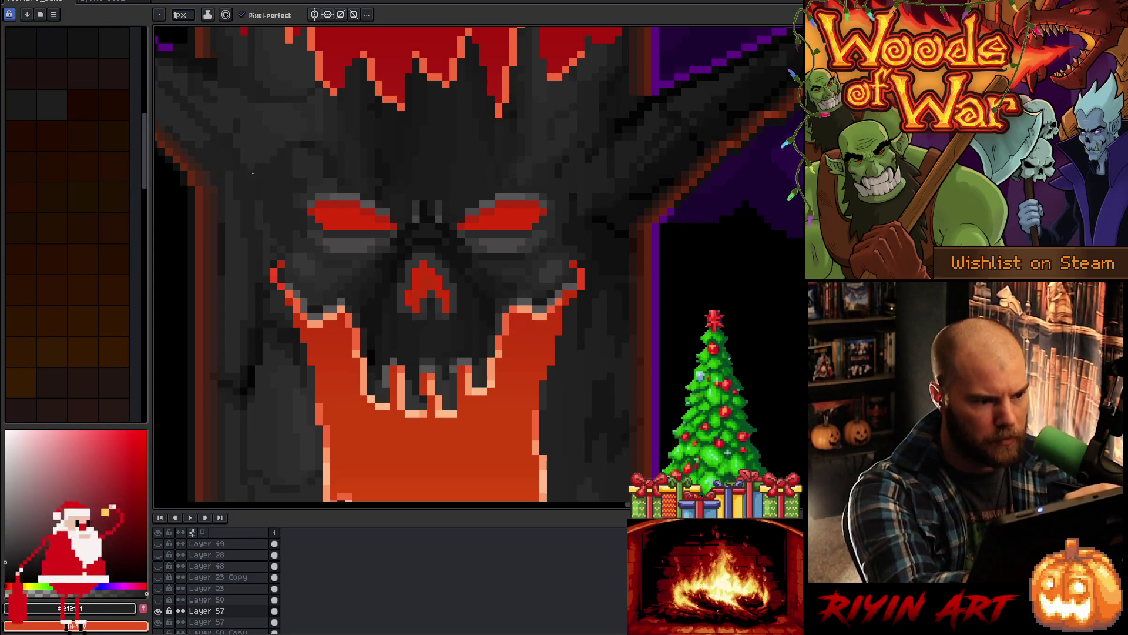
Step: Dab dark grey shading pixels sampled from the eye, trunk and face onto the bark
{"action": "left_click", "coordinate": [579, 219], "text": "alt"}
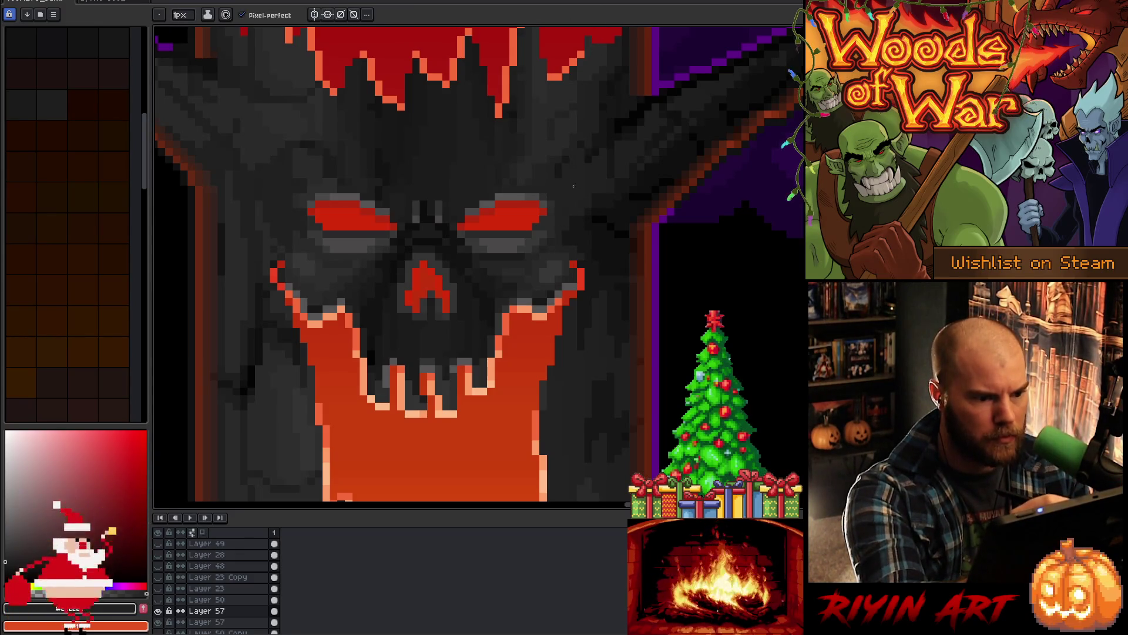
{"action": "left_click", "coordinate": [315, 180], "text": "alt"}
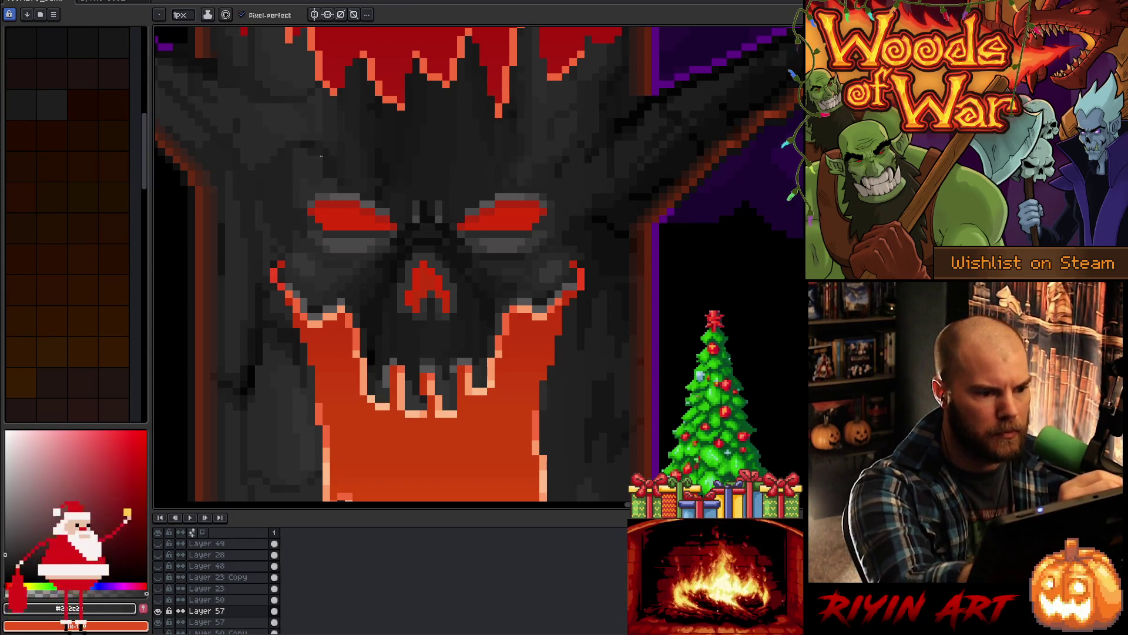
{"action": "left_click", "coordinate": [347, 182], "text": "alt"}
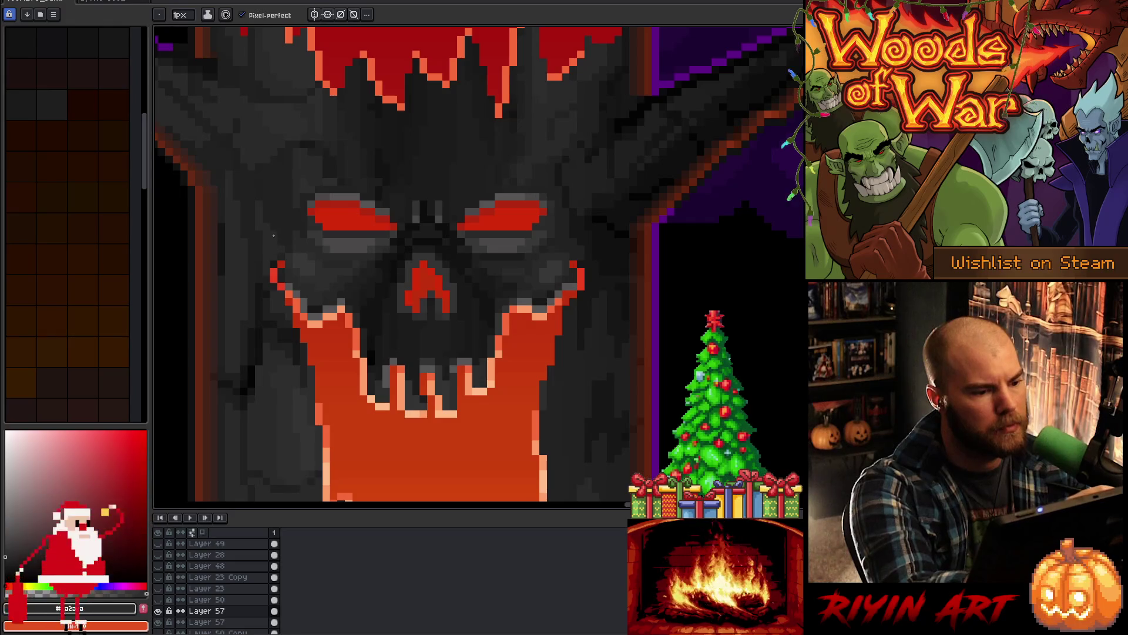
{"action": "left_click", "coordinate": [264, 204], "text": "alt"}
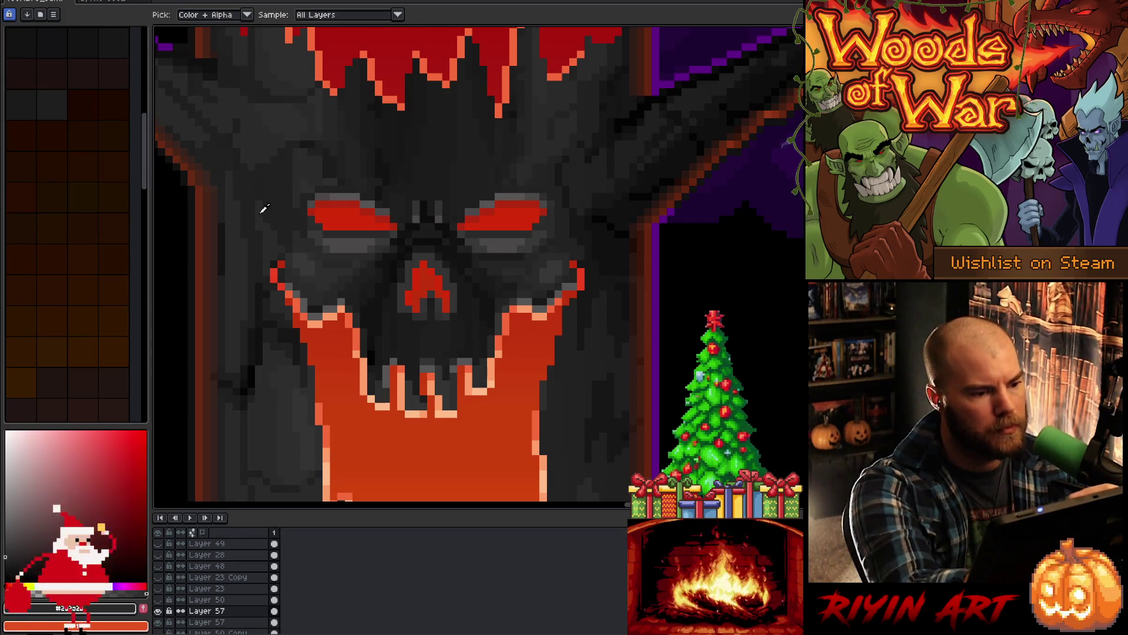
{"action": "left_click", "coordinate": [301, 135], "text": "alt"}
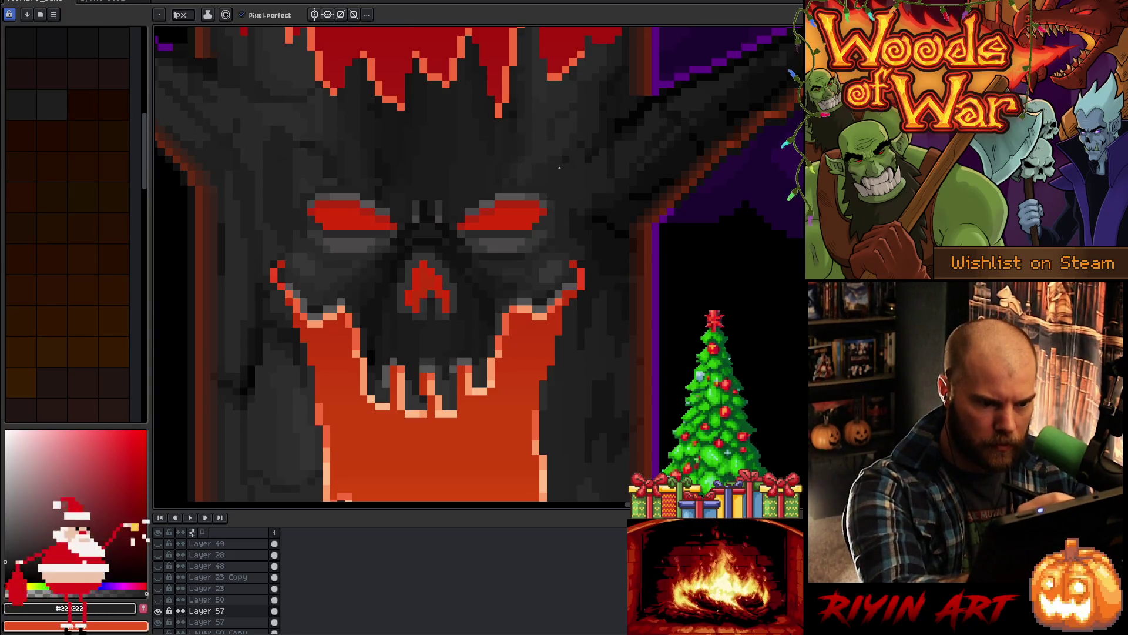
{"action": "left_click", "coordinate": [572, 191], "text": "alt"}
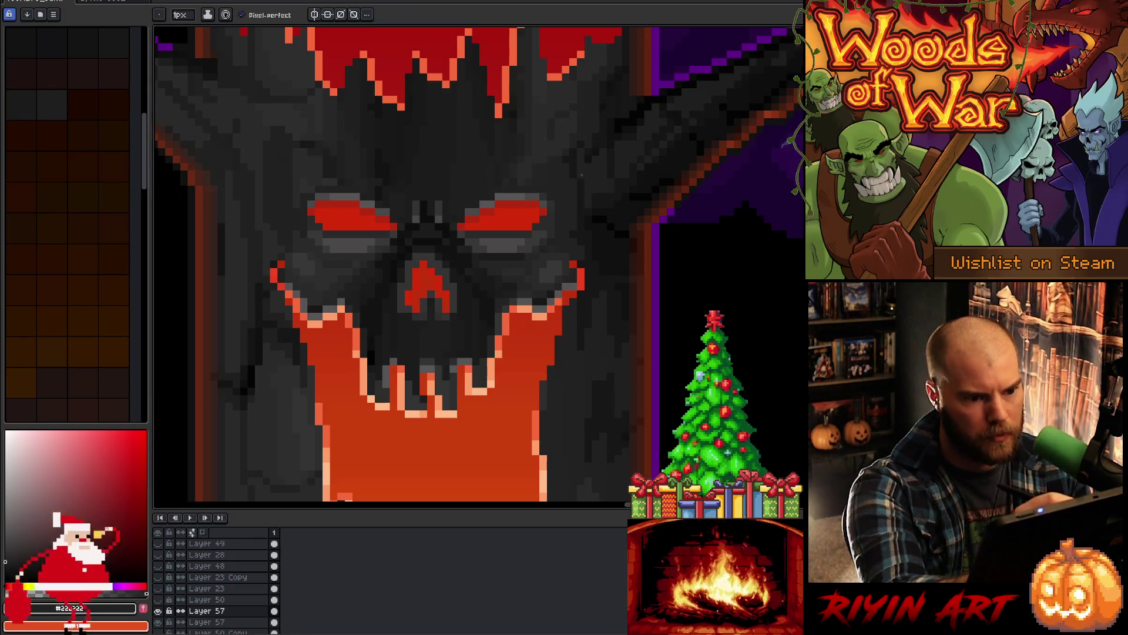
{"action": "left_click", "coordinate": [579, 176], "text": "alt"}
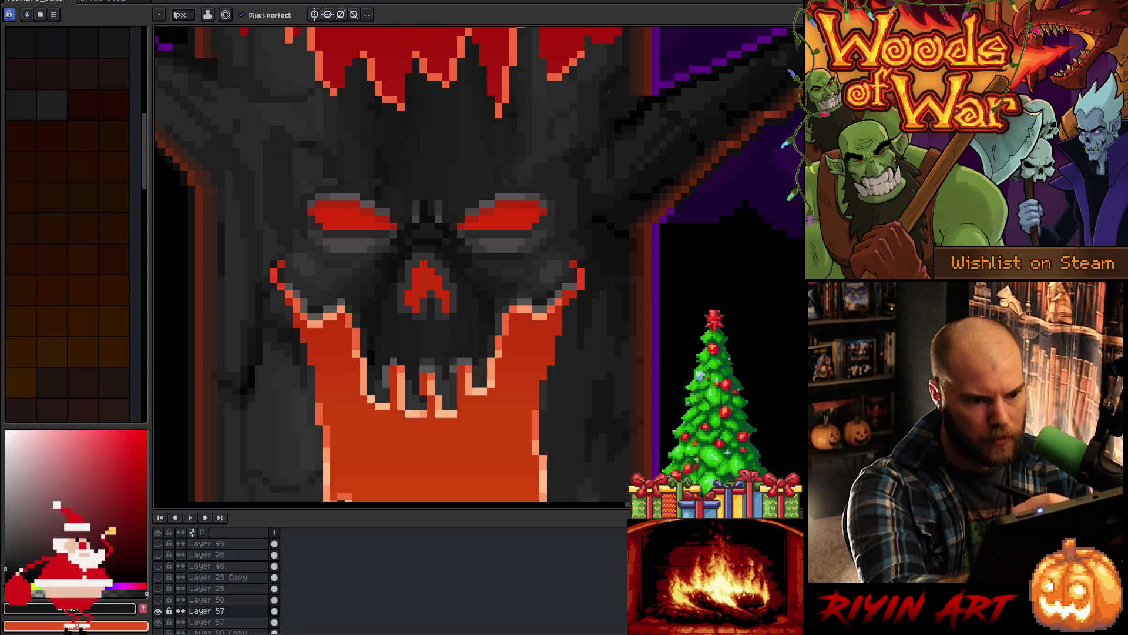
Step: Shade the upper bark with varied greys: #222222, #232323, #1c1d1d, #131313 and #171717
{"action": "left_click", "coordinate": [573, 159], "text": "alt"}
{"action": "left_click", "coordinate": [547, 149], "text": "alt"}
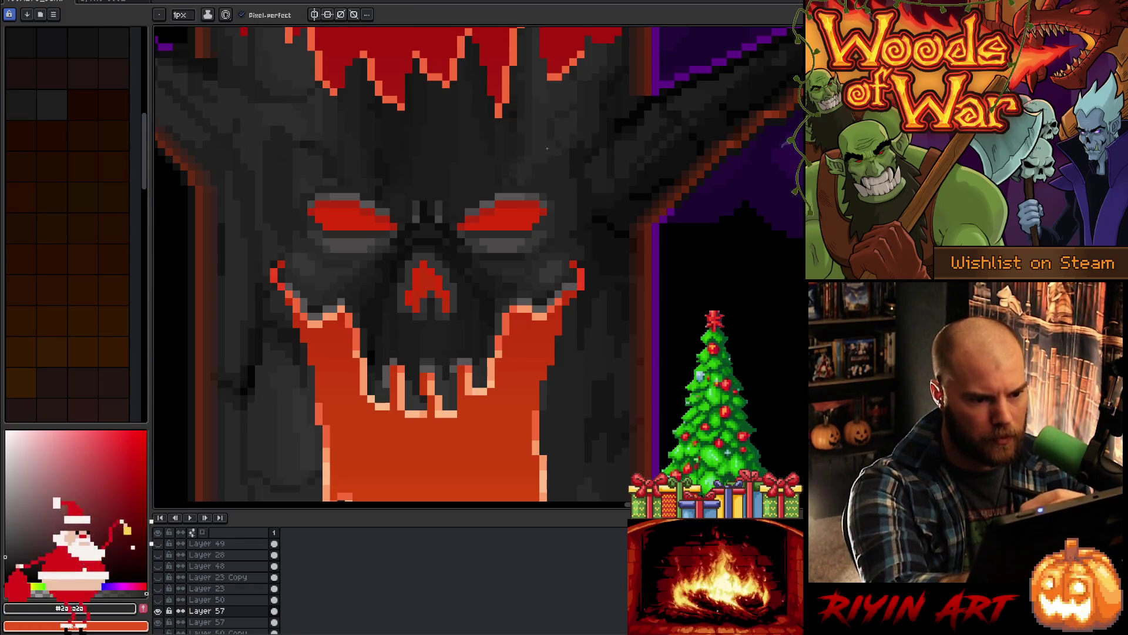
{"action": "left_click", "coordinate": [537, 160], "text": "alt"}
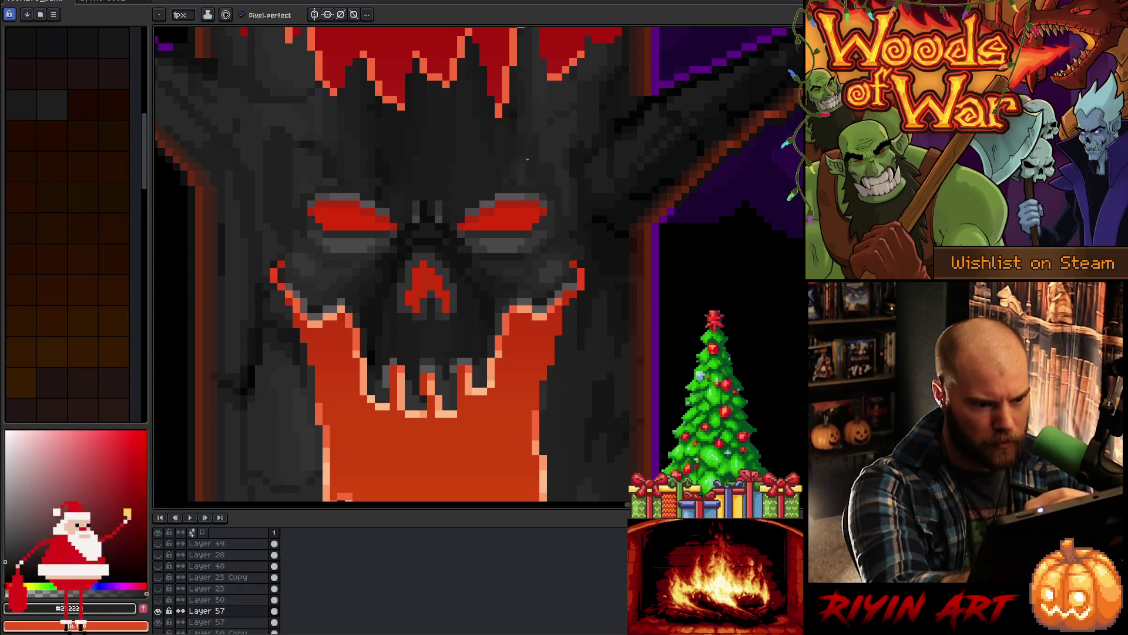
{"action": "left_click", "coordinate": [524, 144], "text": "alt"}
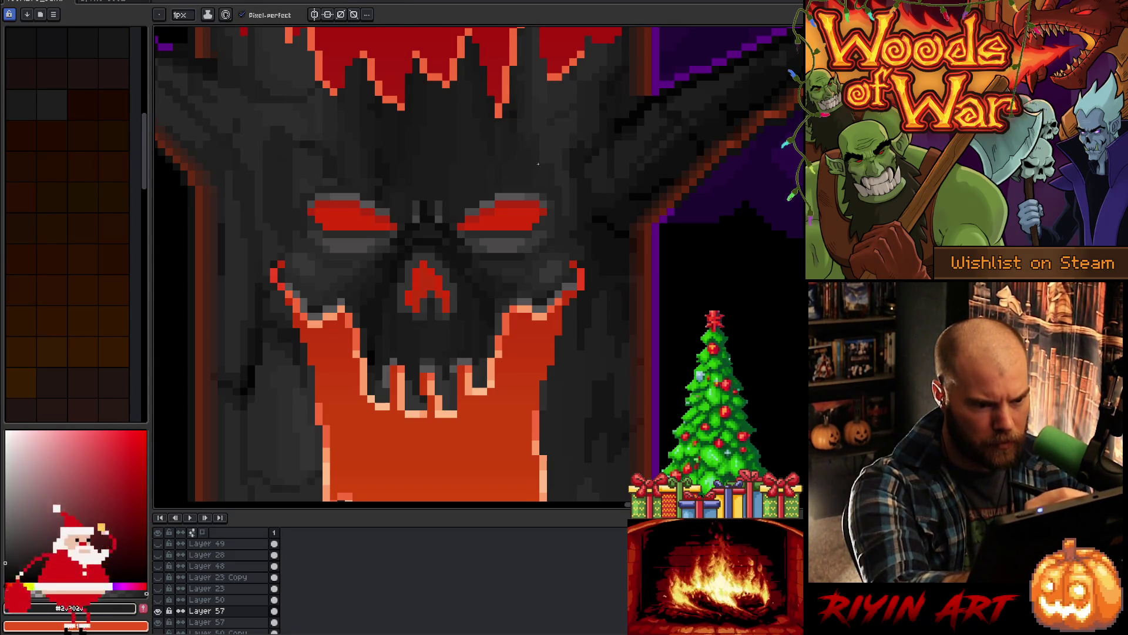
{"action": "left_click", "coordinate": [546, 181], "text": "alt"}
{"action": "left_click", "coordinate": [509, 159], "text": "alt"}
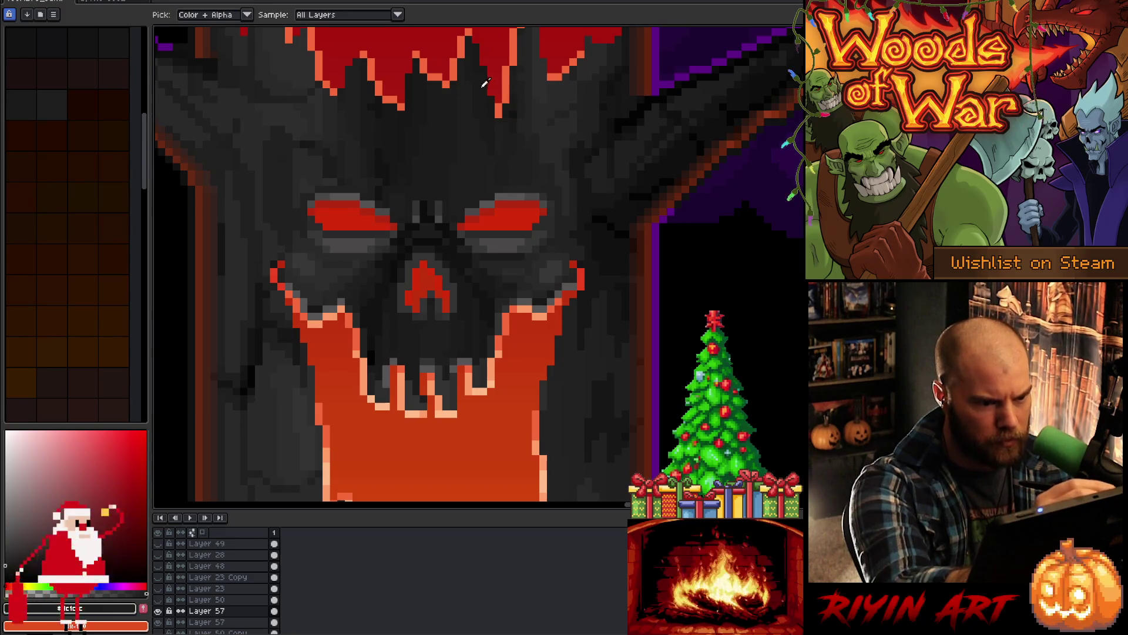
{"action": "left_click", "coordinate": [461, 183], "text": "alt"}
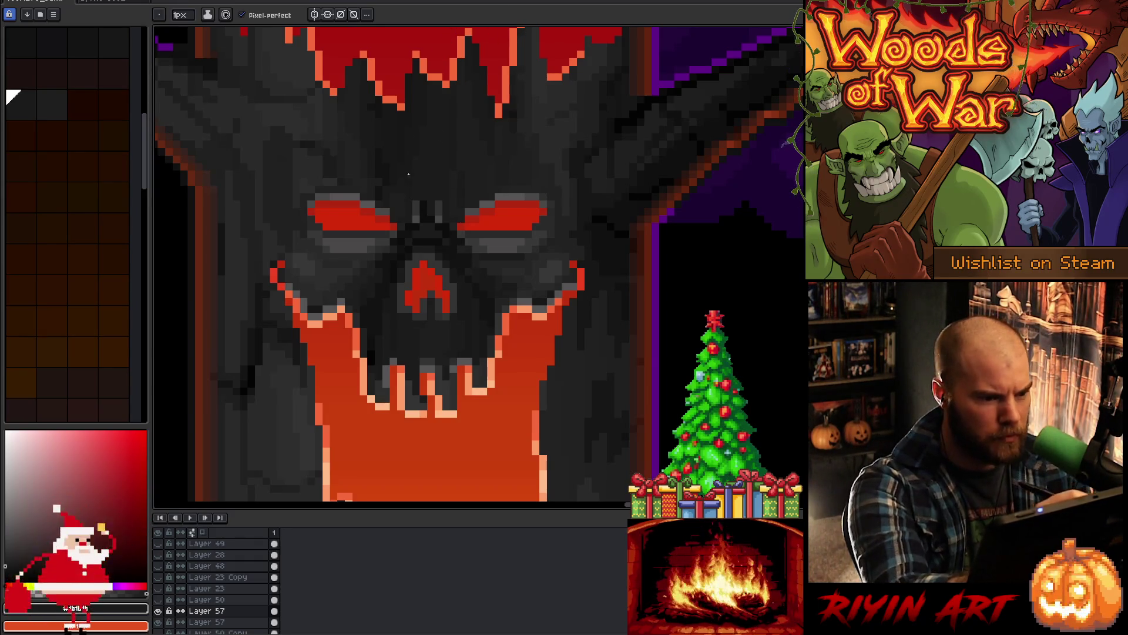
{"action": "left_click", "coordinate": [386, 168], "text": "alt"}
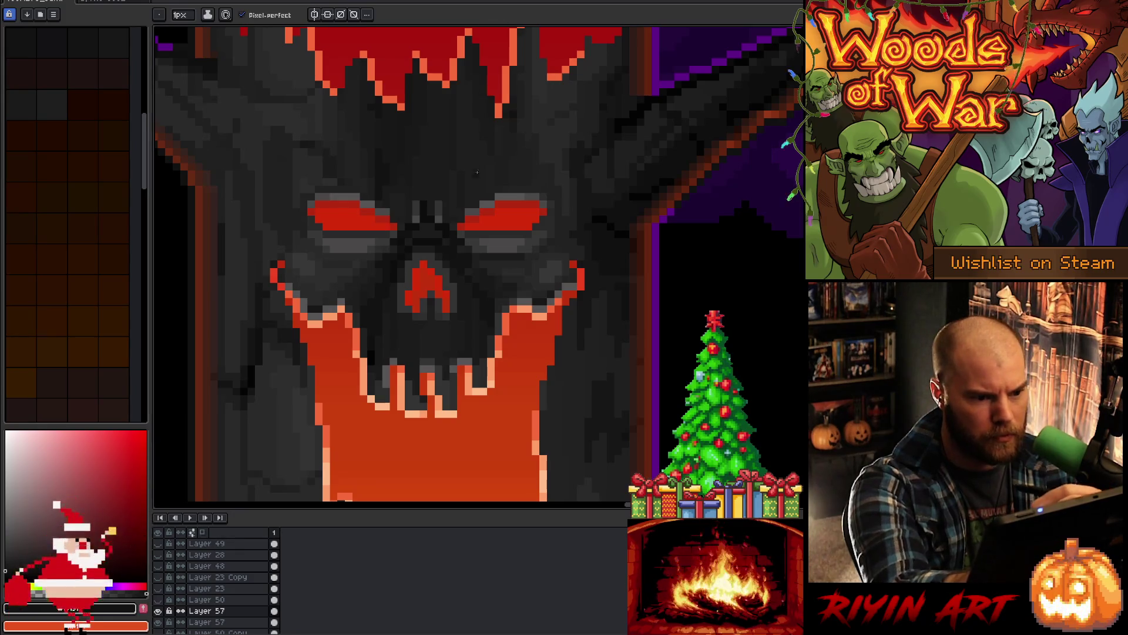
{"action": "left_click", "coordinate": [430, 103], "text": "alt"}
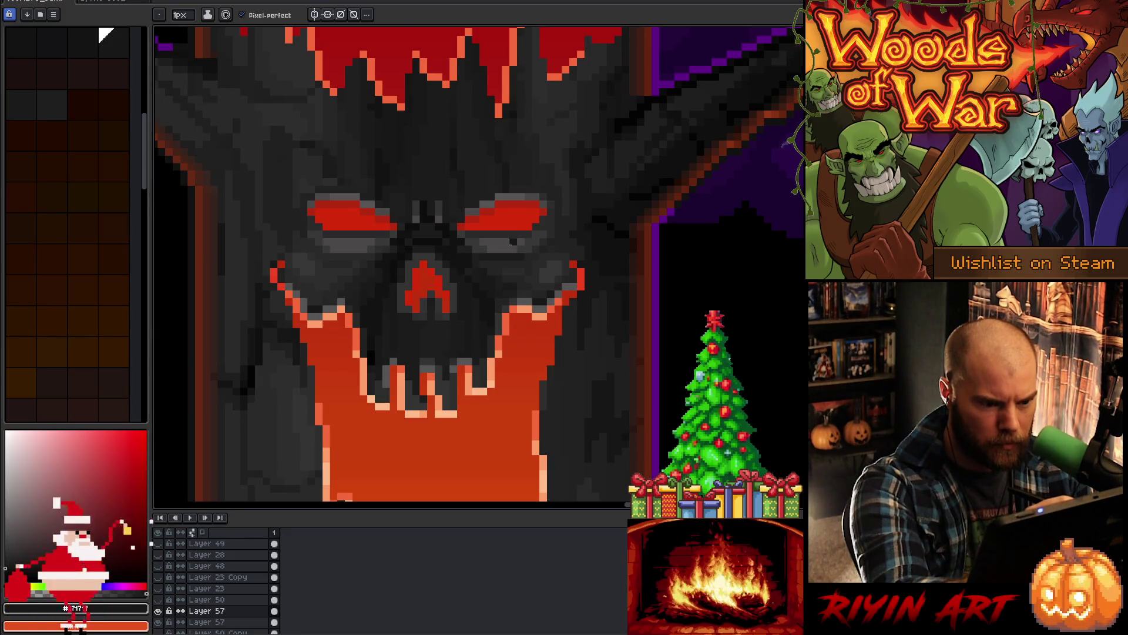
Step: Pick dark palette swatches and skull greys like #242424 for the eye-socket shading
{"action": "key", "text": "i"}
{"action": "left_click", "coordinate": [513, 257], "text": "alt"}
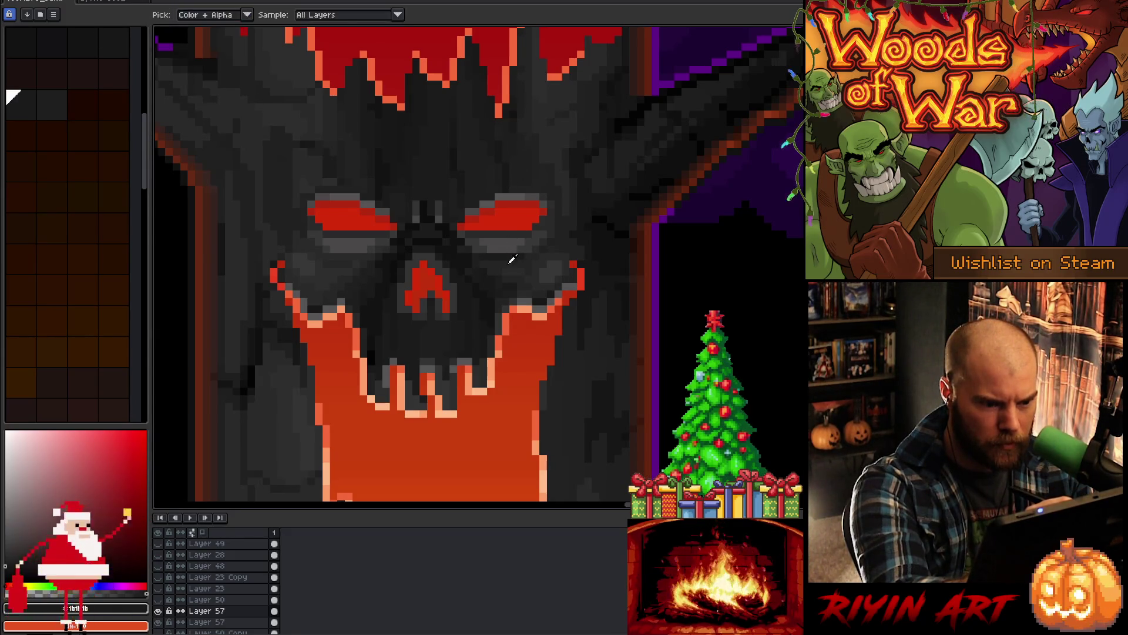
{"action": "left_click", "coordinate": [510, 247], "text": "alt"}
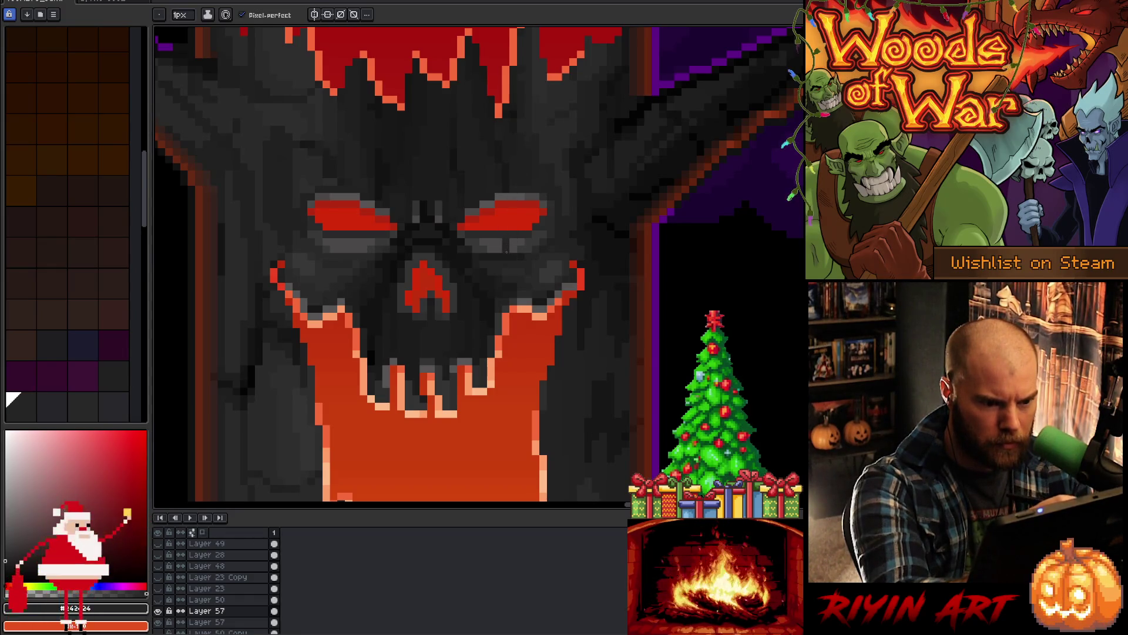
{"action": "left_click", "coordinate": [470, 256], "text": "alt"}
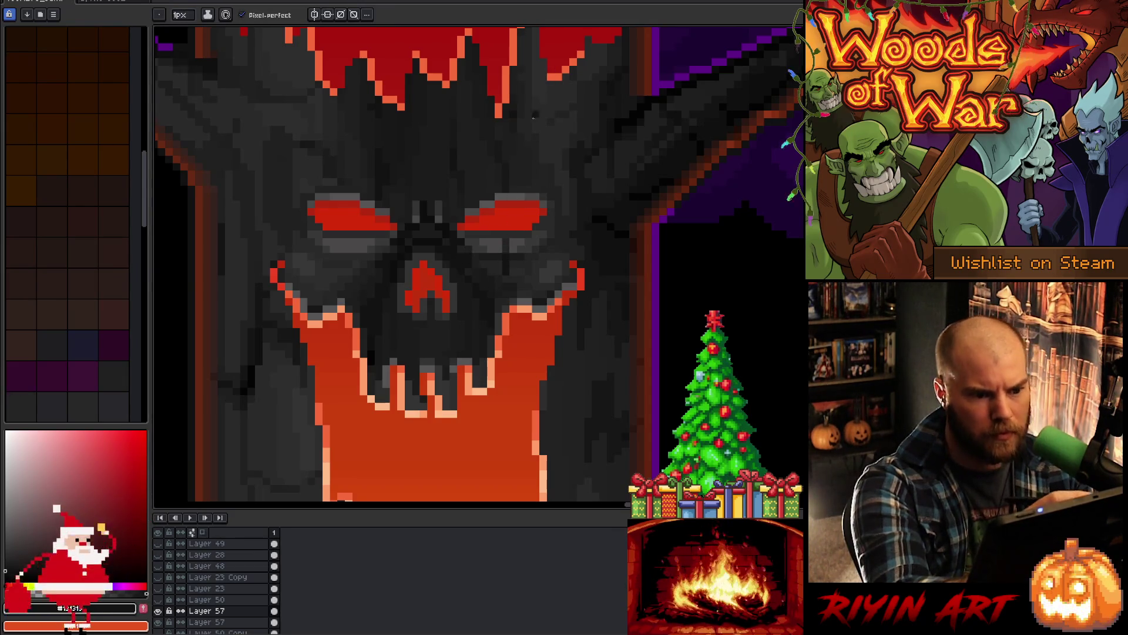
{"action": "left_click", "coordinate": [508, 272], "text": "alt"}
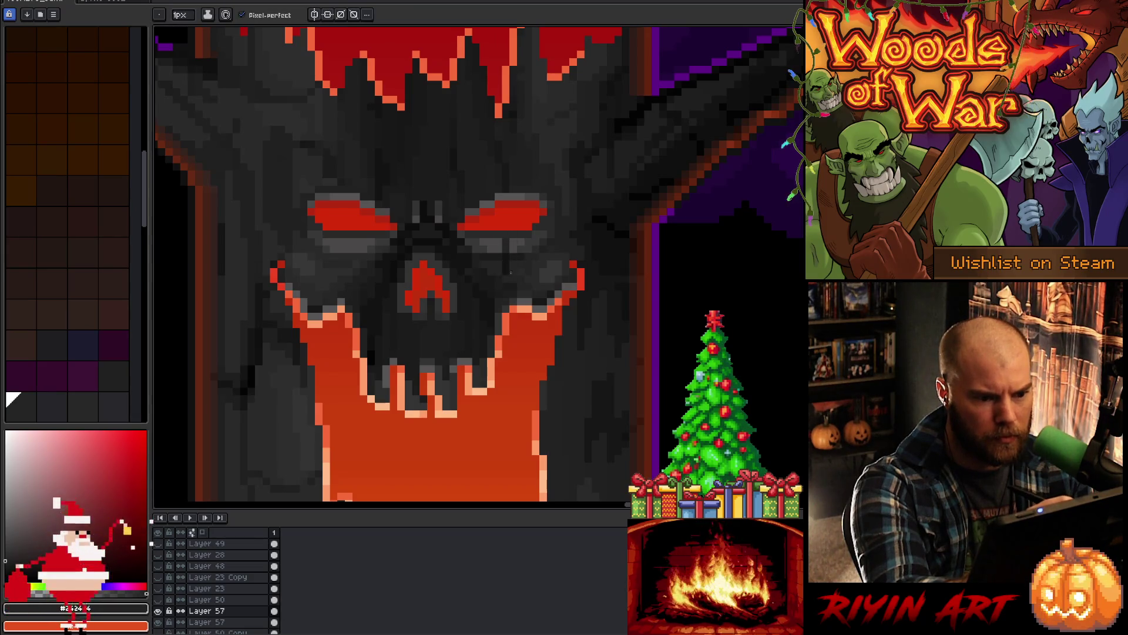
{"action": "left_click", "coordinate": [464, 171], "text": "alt"}
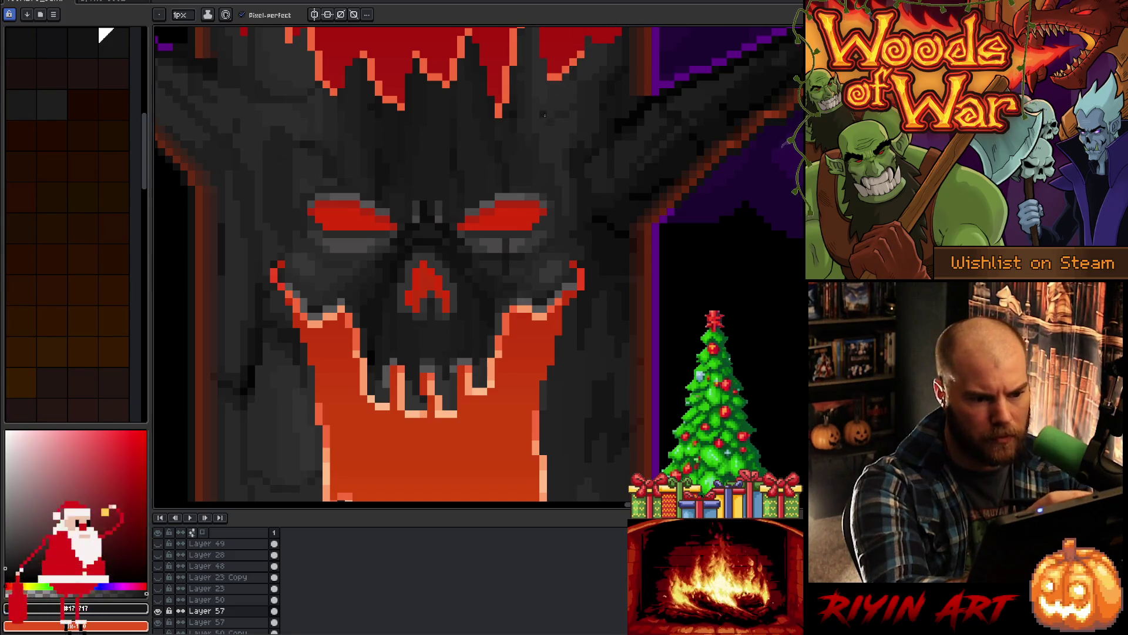
{"action": "left_click", "coordinate": [459, 156], "text": "alt"}
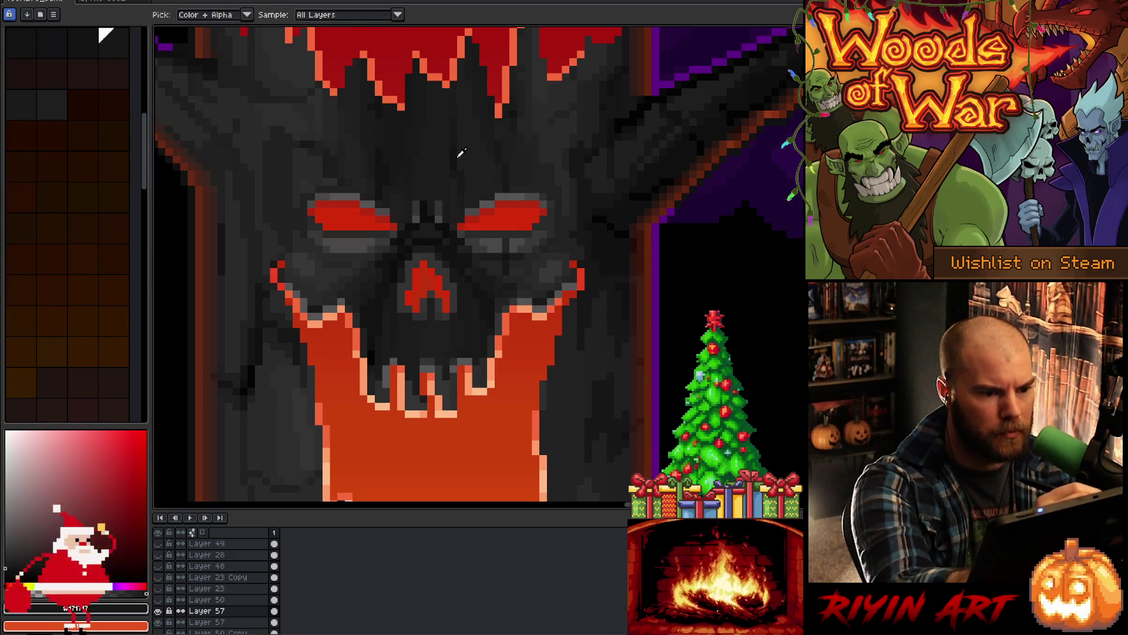
Step: Place #2a2a2a, #242424 and mid-grey pixels around both eye sockets and cheeks
{"action": "left_click", "coordinate": [509, 195], "text": "alt"}
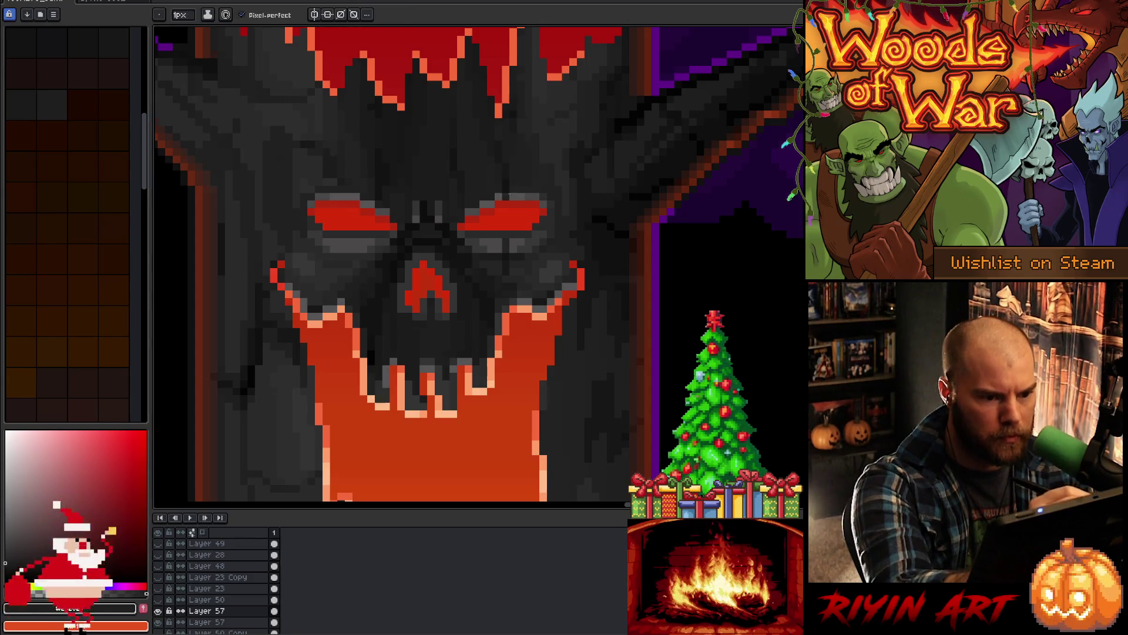
{"action": "left_click", "coordinate": [552, 214], "text": "alt"}
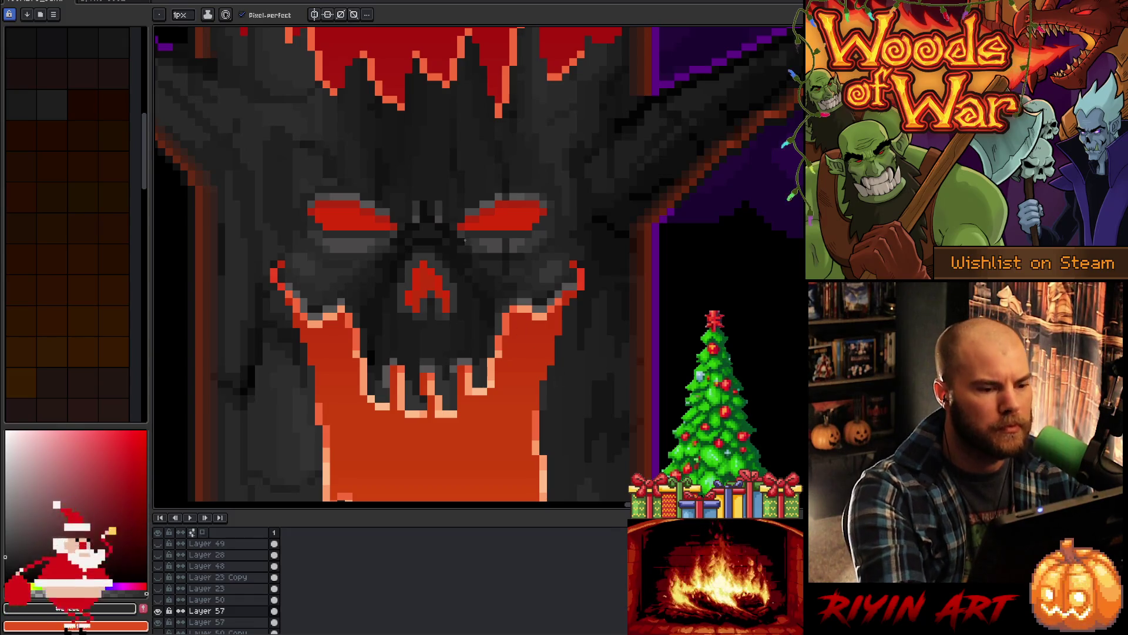
{"action": "left_click", "coordinate": [483, 231], "text": "alt"}
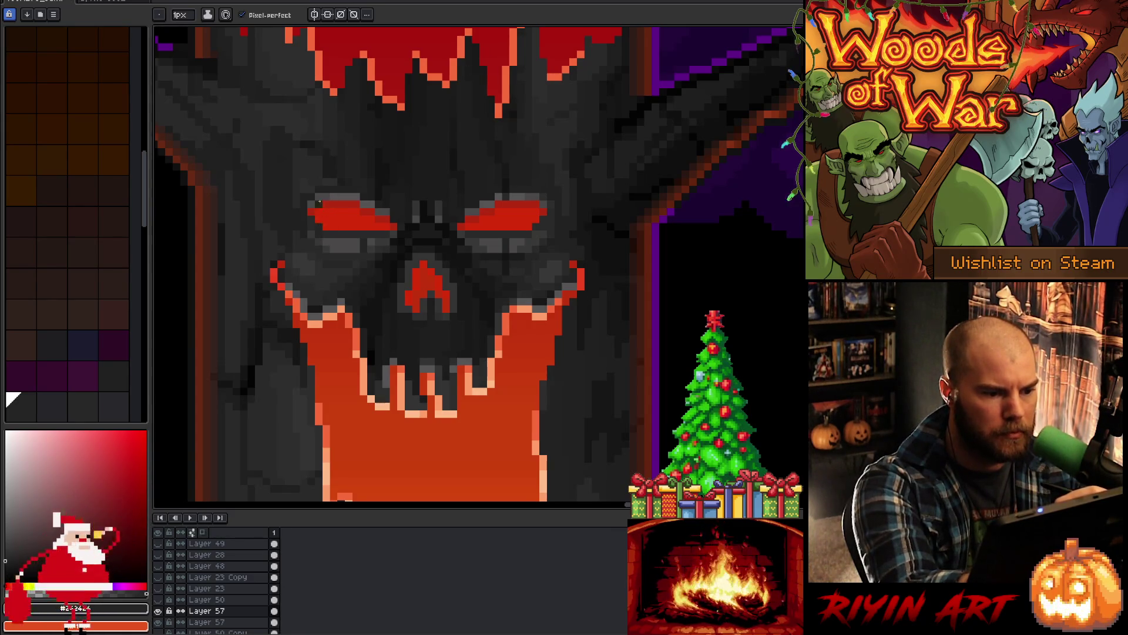
{"action": "left_click", "coordinate": [329, 231], "text": "alt"}
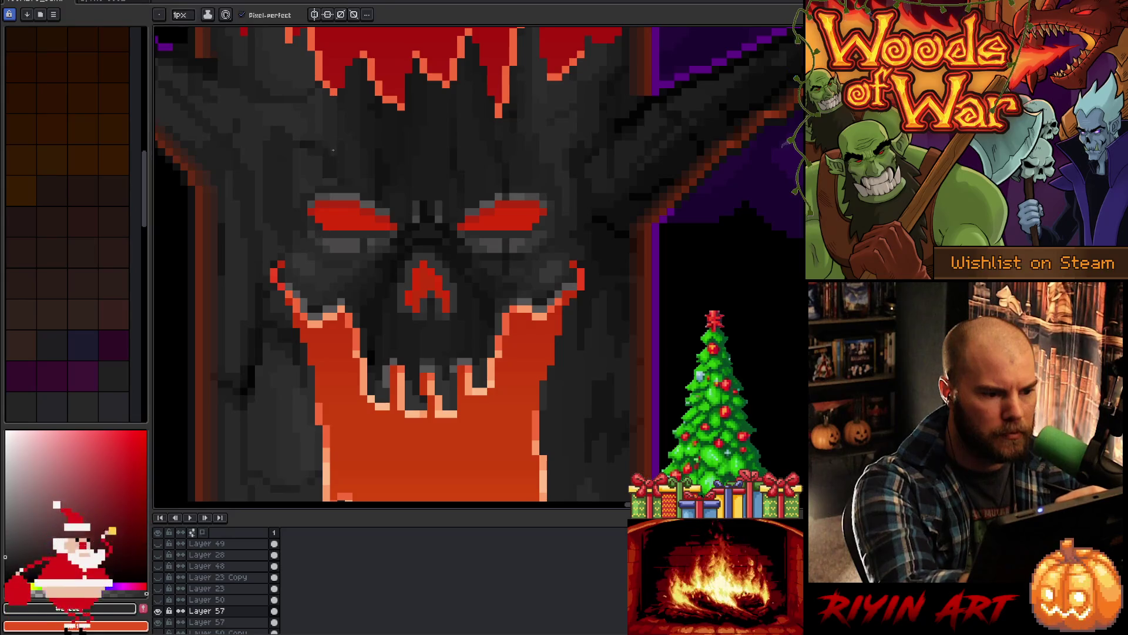
{"action": "left_click", "coordinate": [348, 245], "text": "alt"}
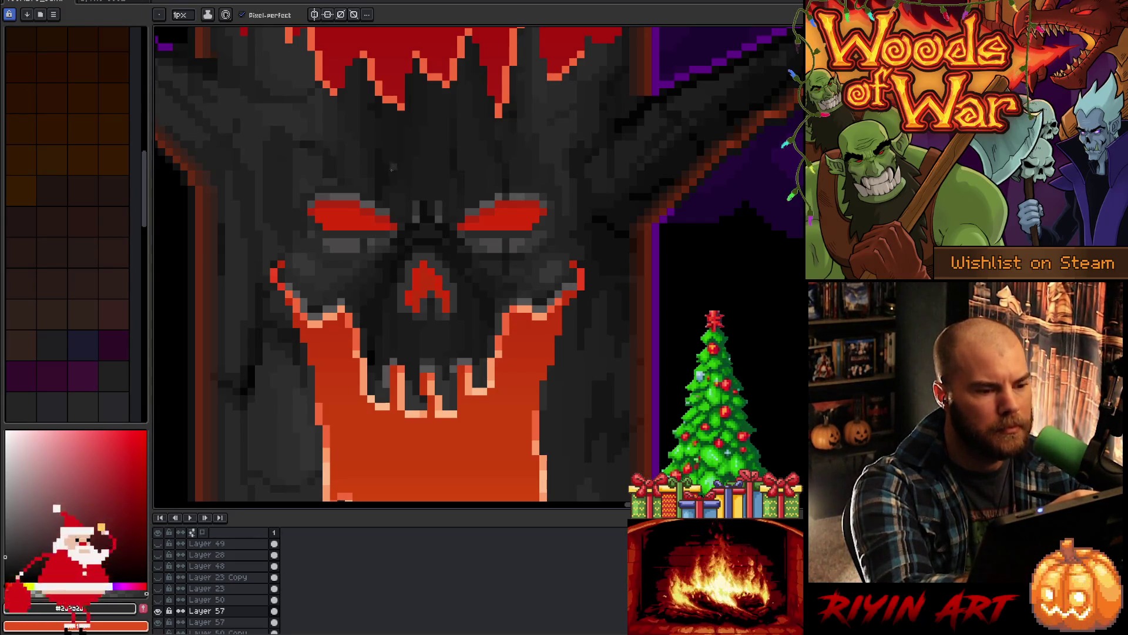
{"action": "key", "text": "i"}
{"action": "key", "text": "b"}
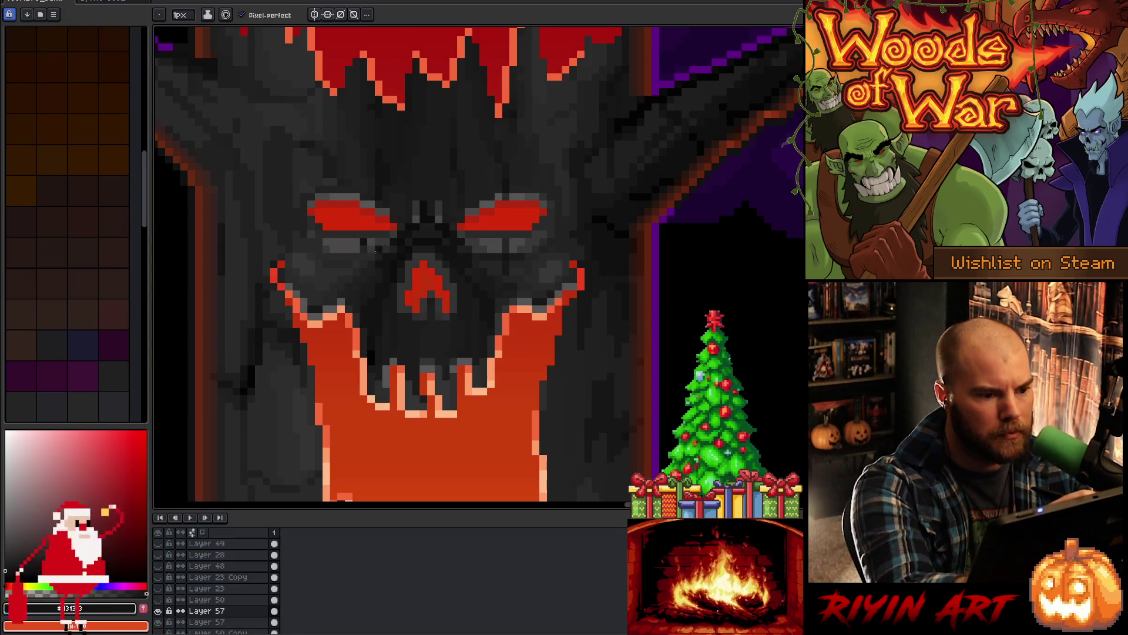
{"action": "left_click", "coordinate": [356, 250], "text": "alt"}
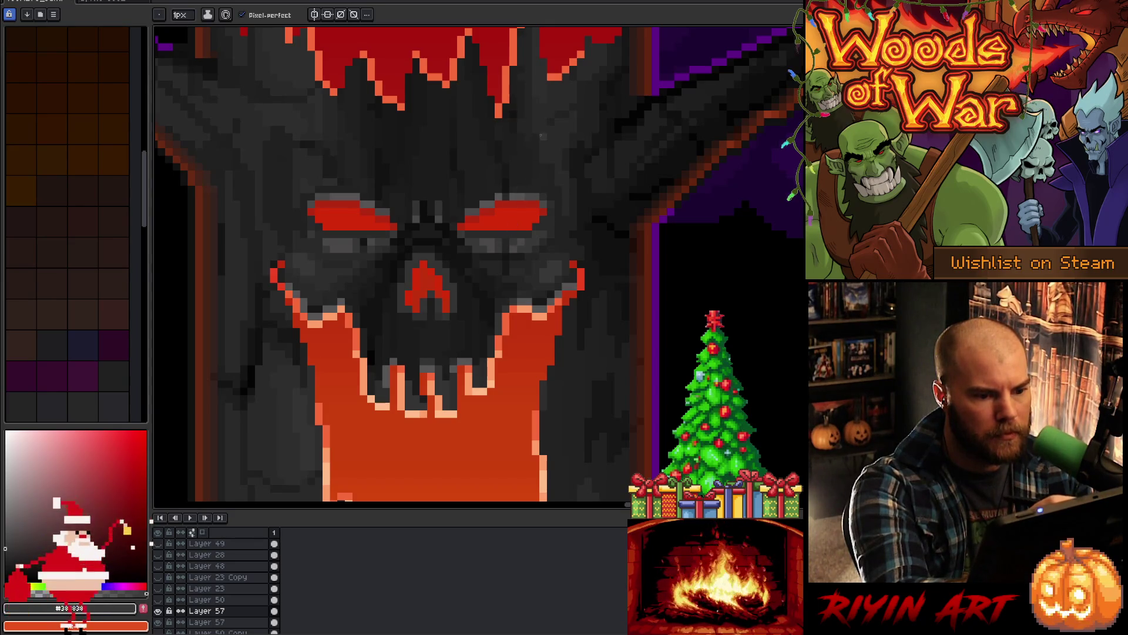
{"action": "key", "text": "alt"}
{"action": "left_click", "coordinate": [528, 246], "text": "alt"}
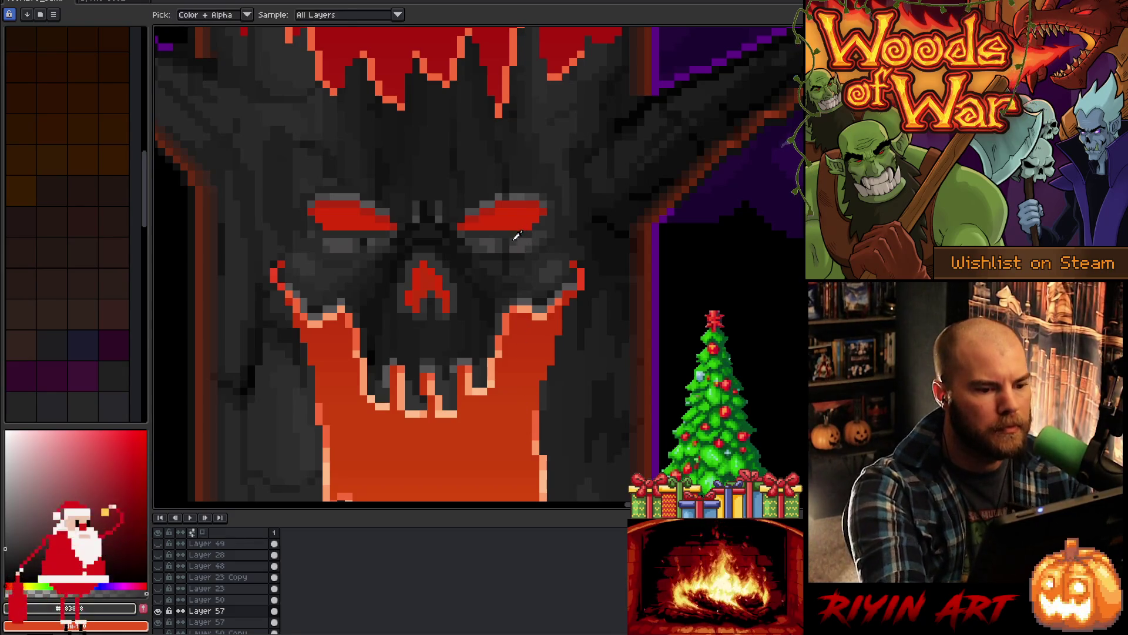
Step: Eyedrop skull greys including #1c1c1c, ending on the #222222 brow grey between the eyes
{"action": "left_click", "coordinate": [529, 411], "text": "alt"}
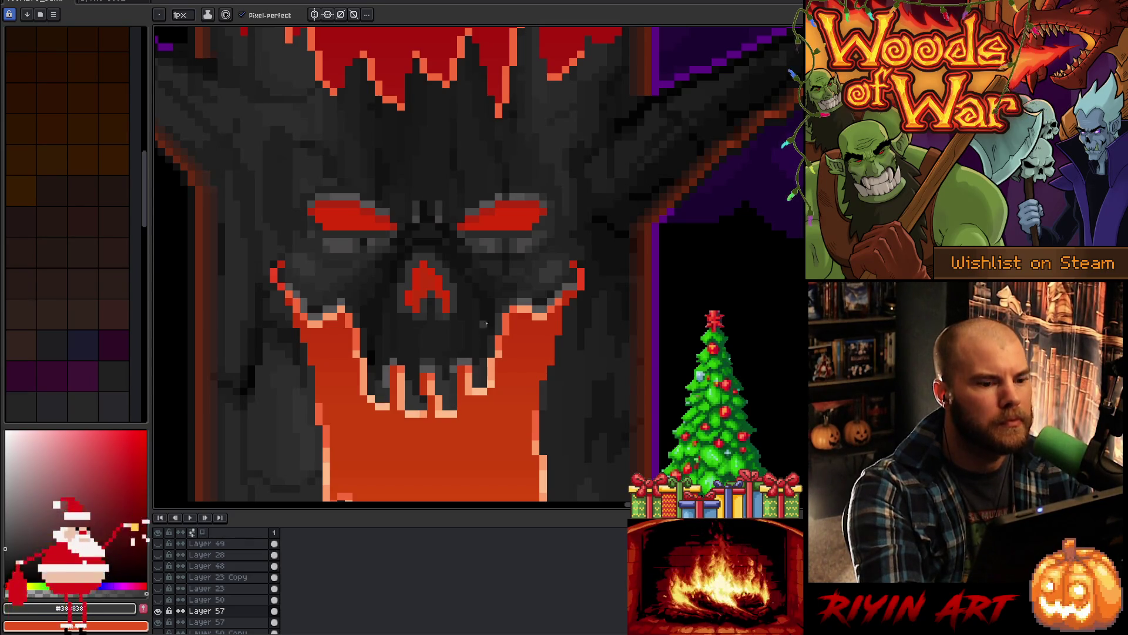
{"action": "left_click", "coordinate": [537, 193], "text": "alt"}
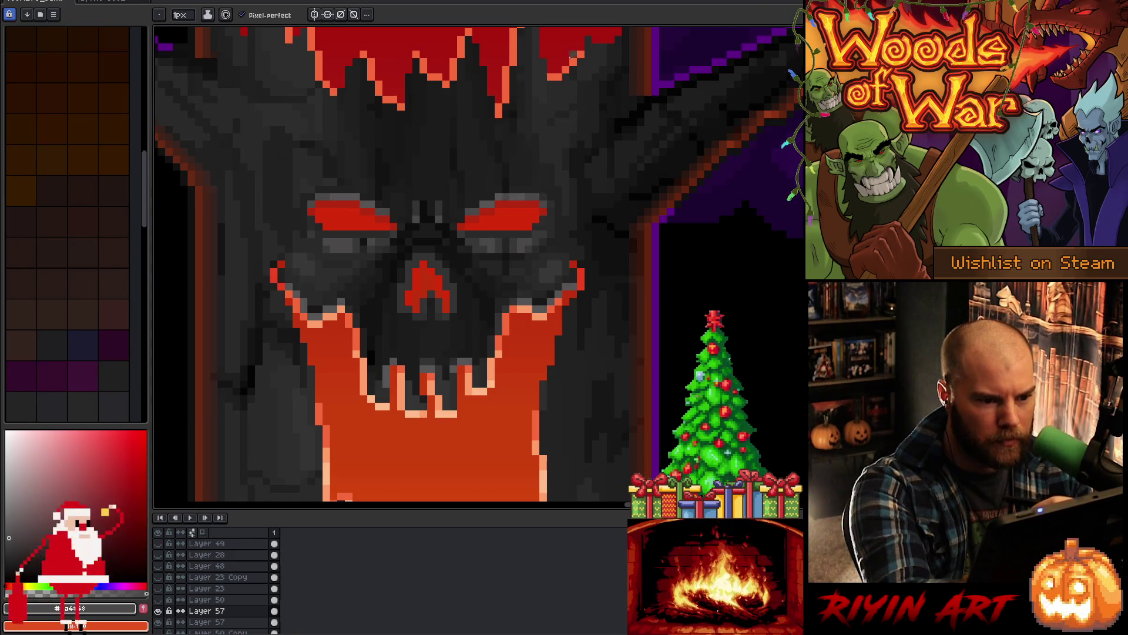
{"action": "left_click", "coordinate": [364, 271], "text": "alt"}
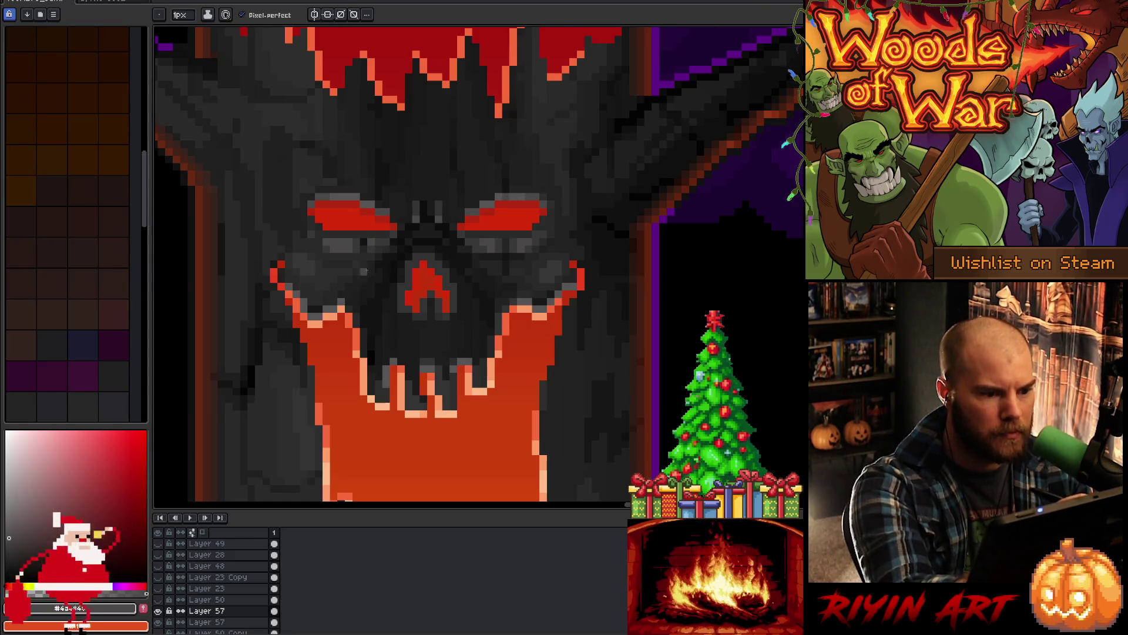
{"action": "left_click", "coordinate": [372, 238], "text": "alt"}
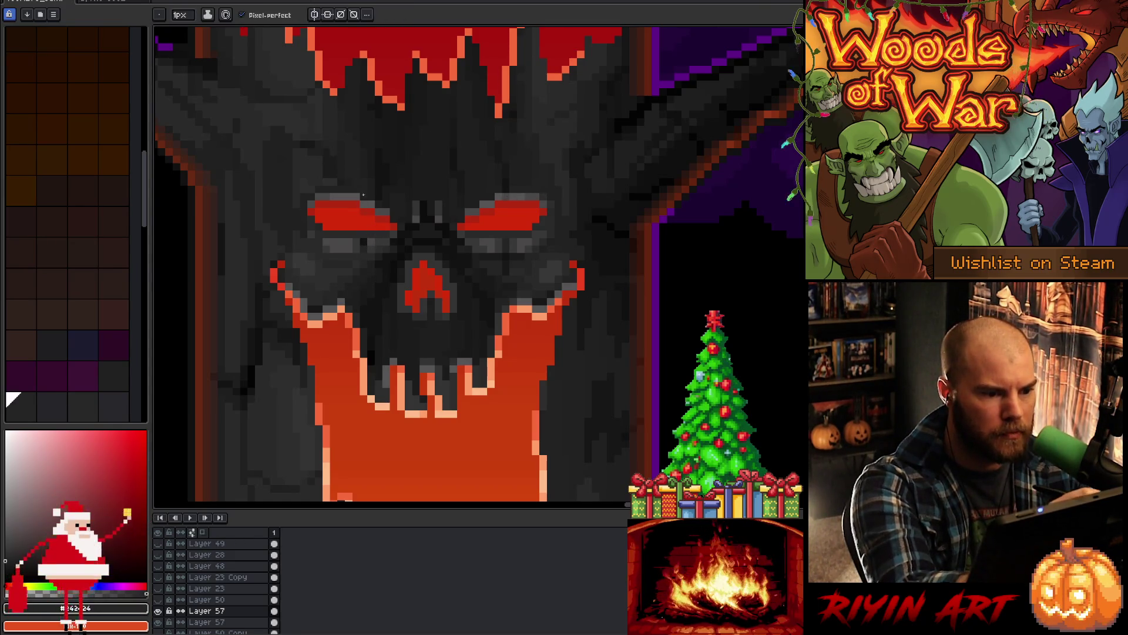
{"action": "left_click", "coordinate": [516, 190], "text": "alt"}
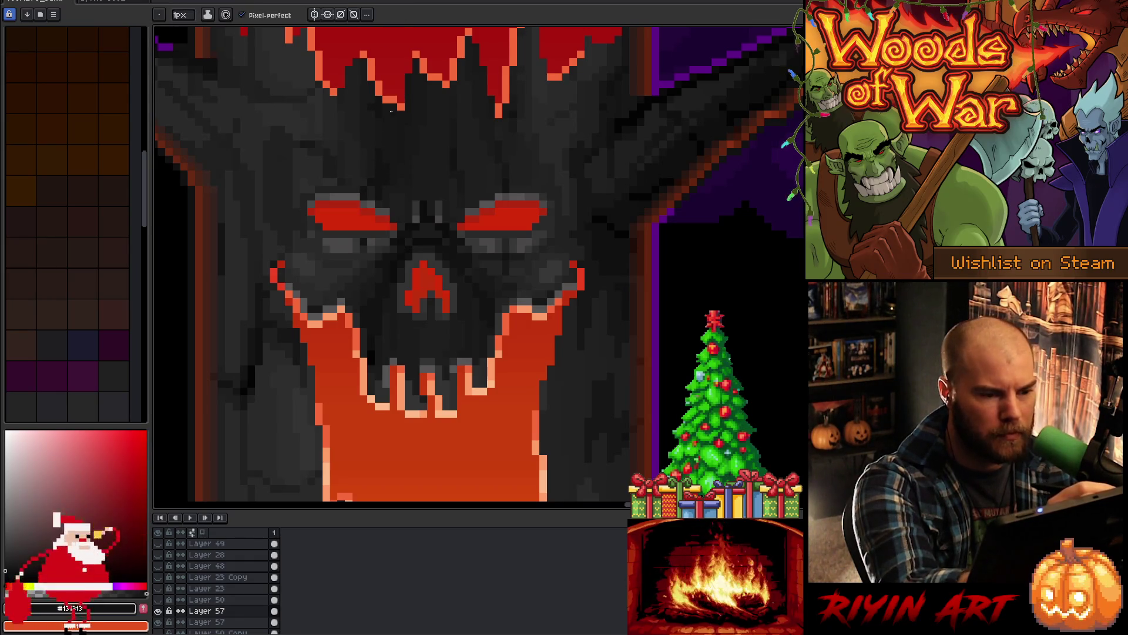
{"action": "left_click", "coordinate": [369, 190], "text": "alt"}
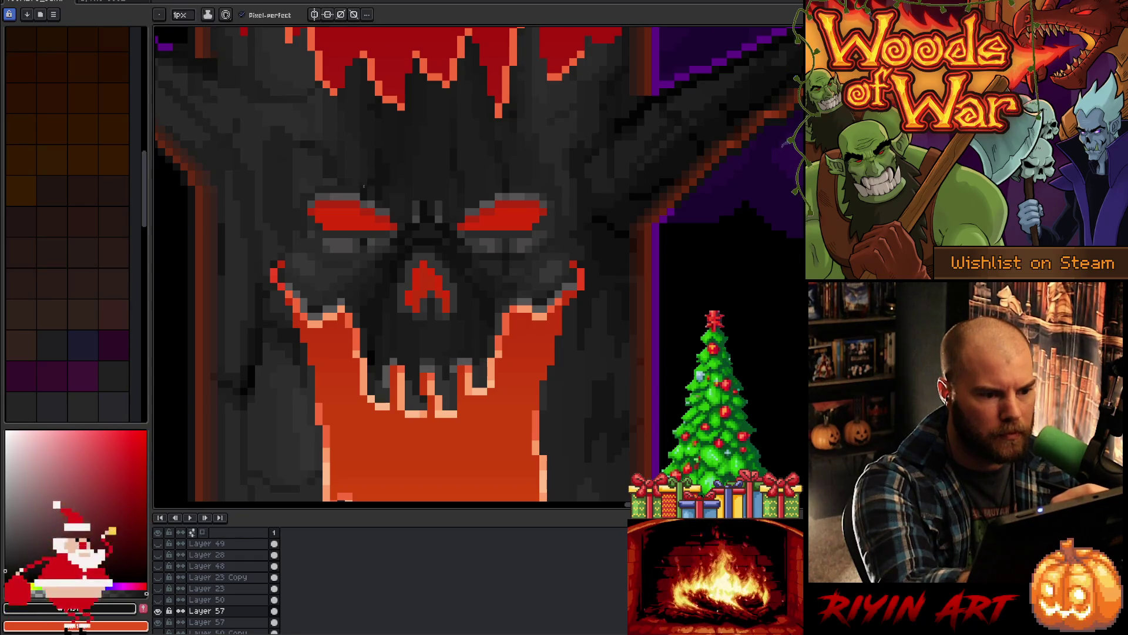
{"action": "left_click", "coordinate": [372, 182], "text": "alt"}
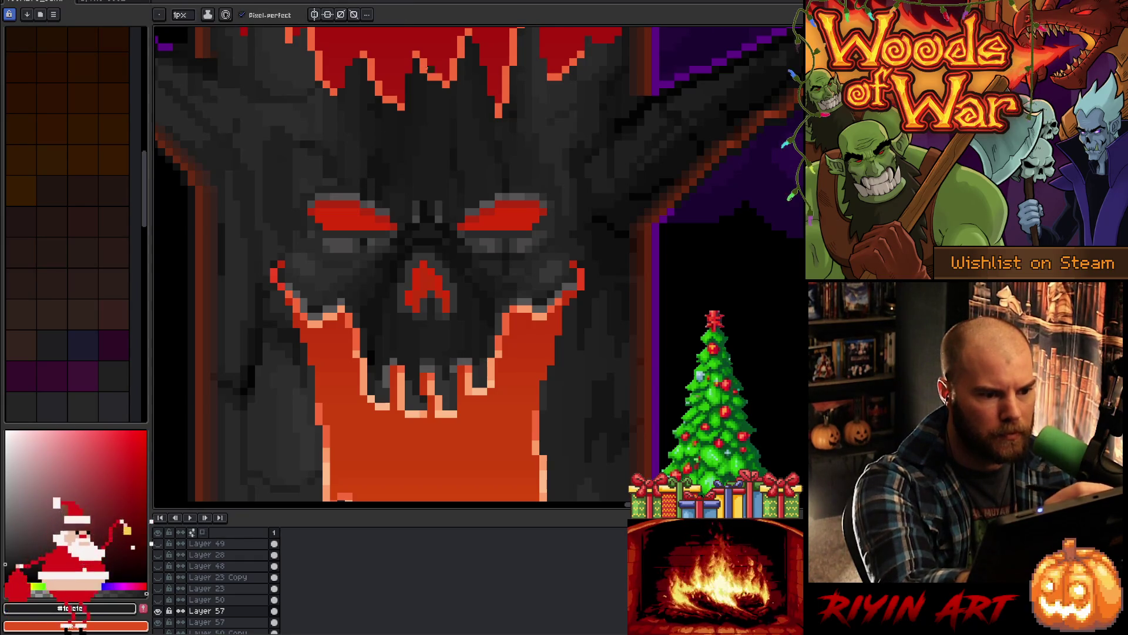
{"action": "left_click", "coordinate": [387, 174], "text": "alt"}
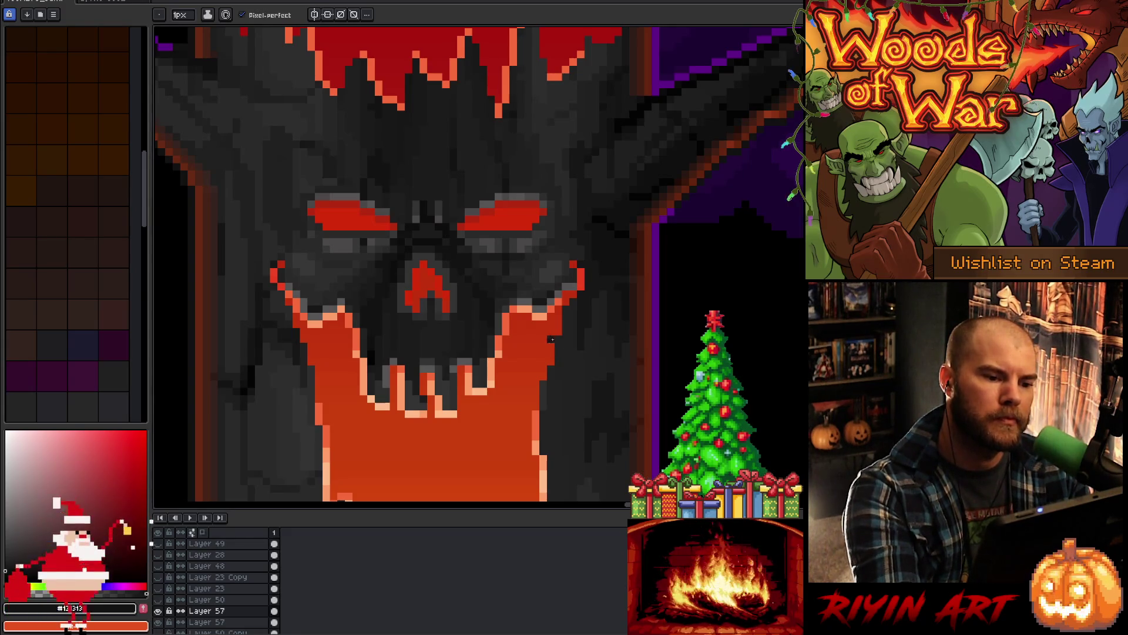
{"action": "left_click", "coordinate": [462, 218], "text": "alt"}
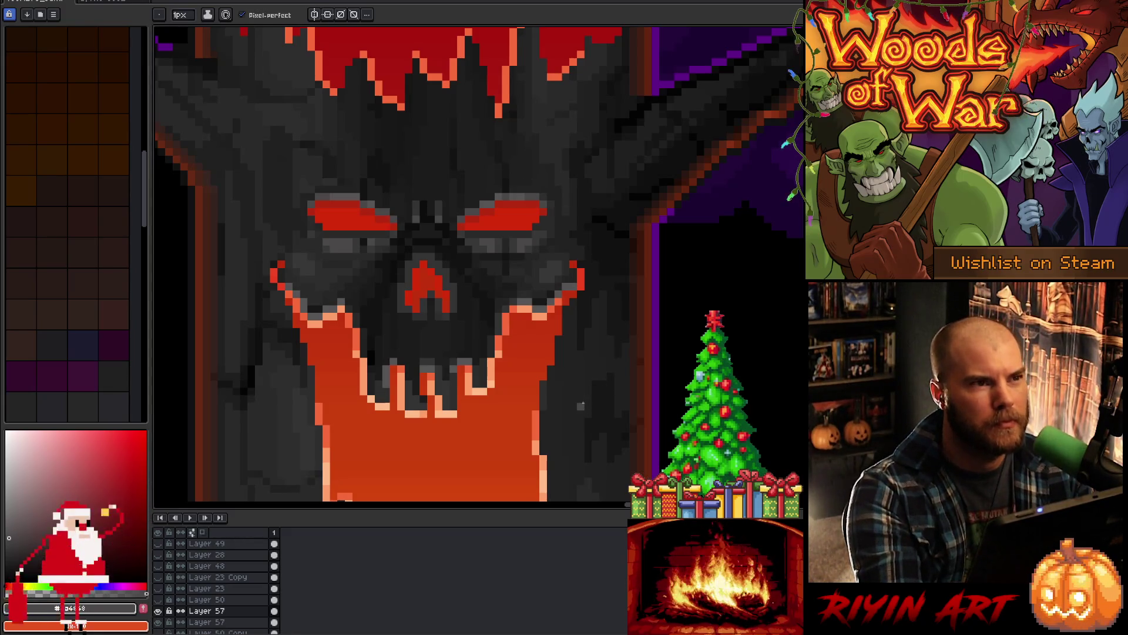
{"action": "left_click", "coordinate": [446, 210], "text": "alt"}
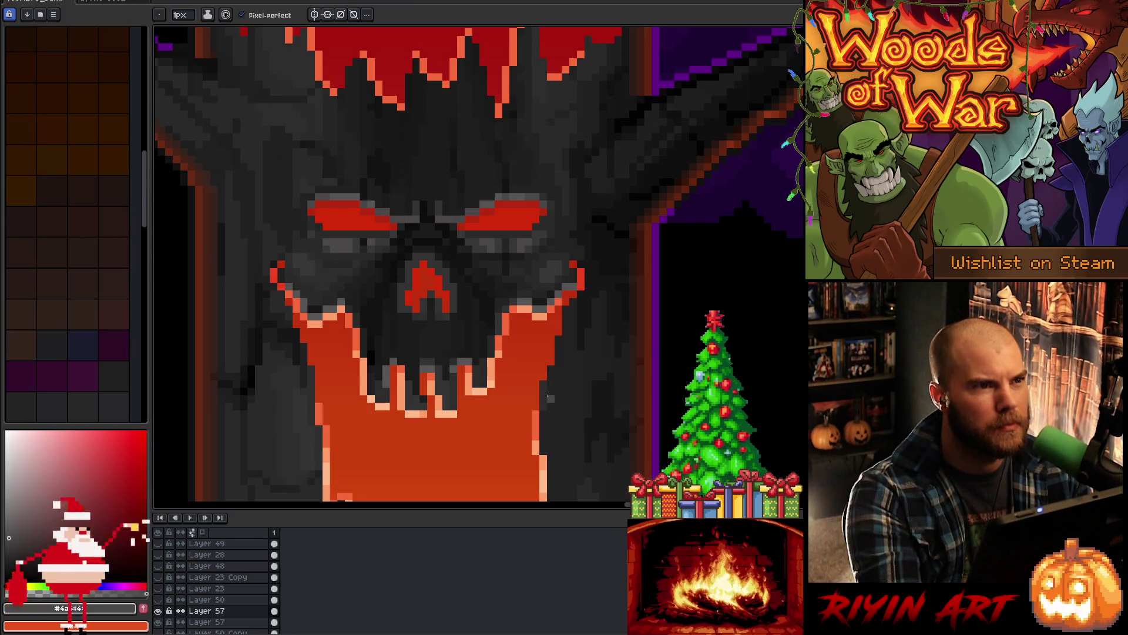
Step: Sample greys between and beside the eyes, ending on #383838 from the face
{"action": "left_click", "coordinate": [436, 220], "text": "alt"}
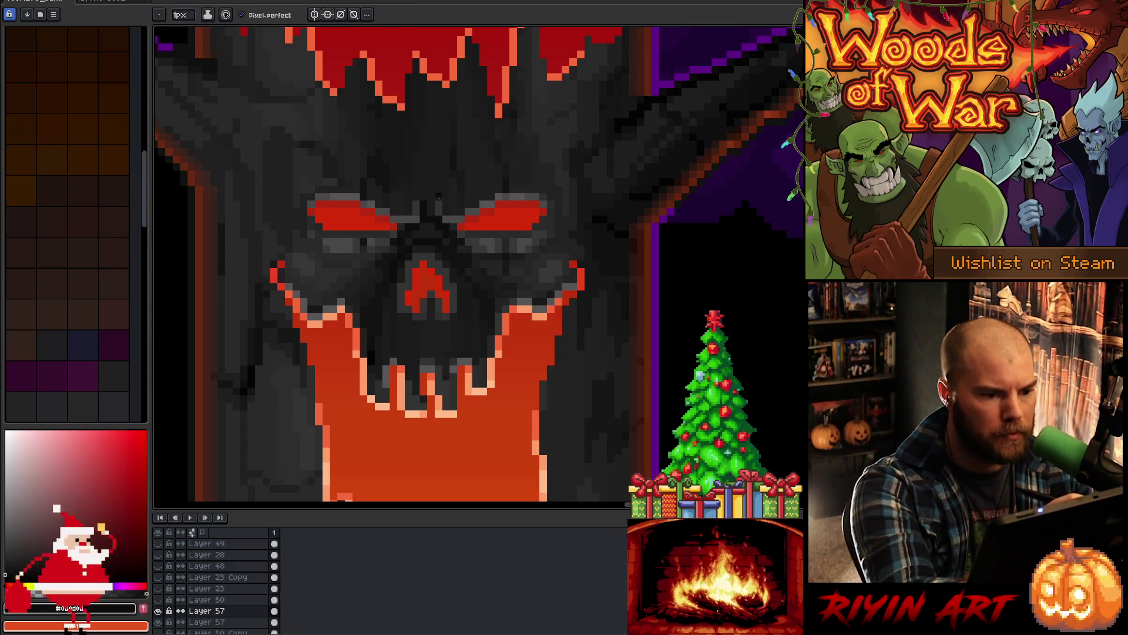
{"action": "left_click", "coordinate": [416, 213], "text": "alt"}
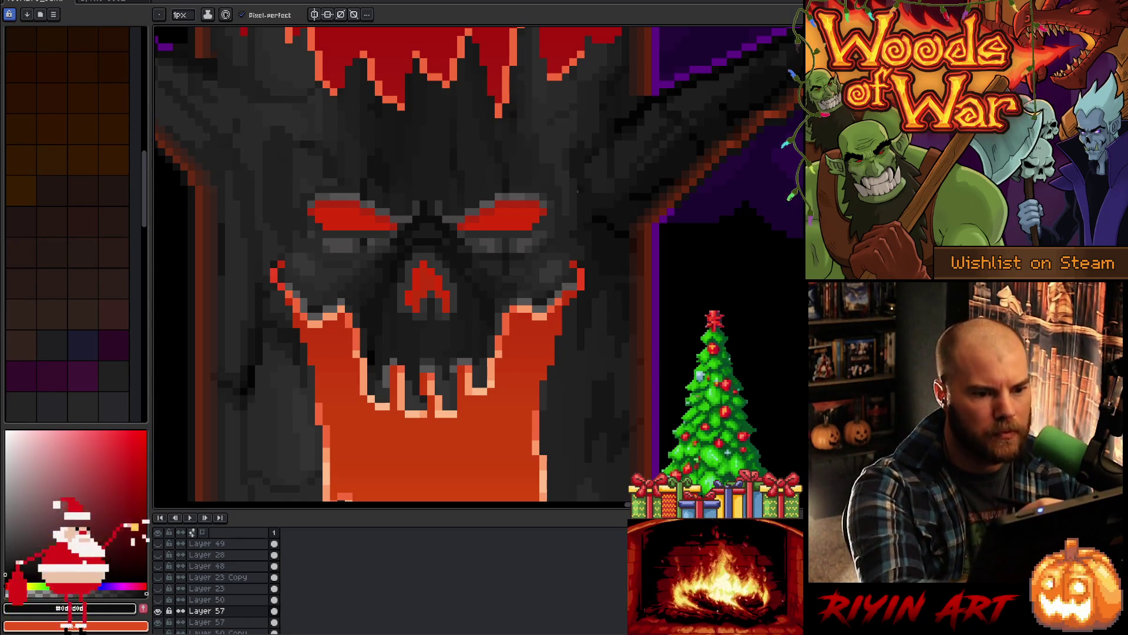
{"action": "left_click", "coordinate": [544, 198], "text": "alt"}
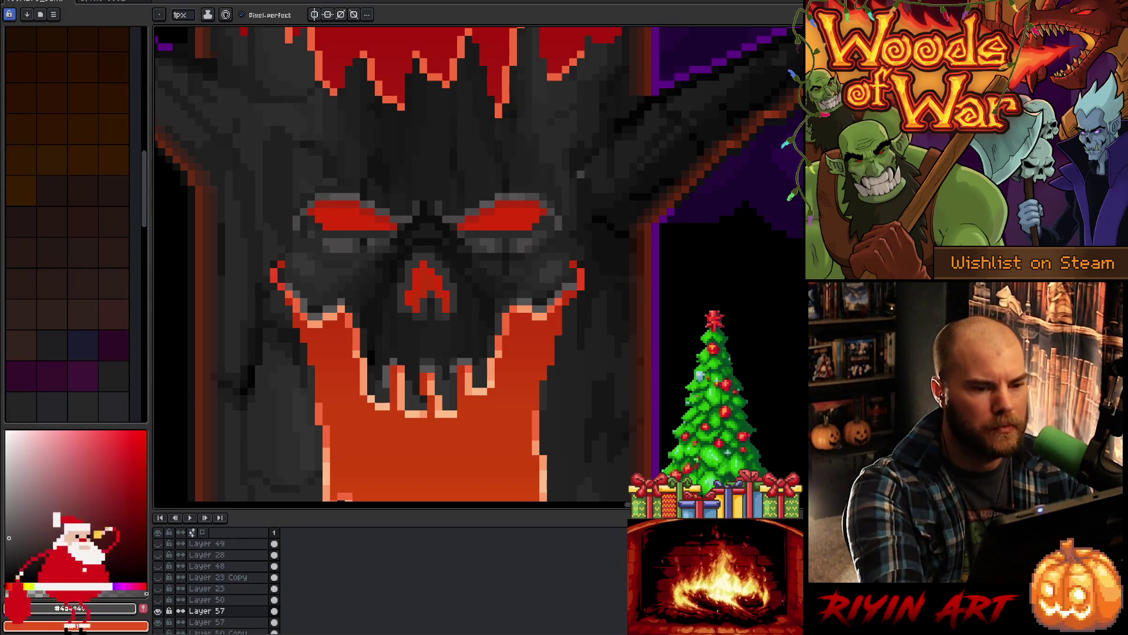
{"action": "left_click", "coordinate": [550, 200], "text": "alt"}
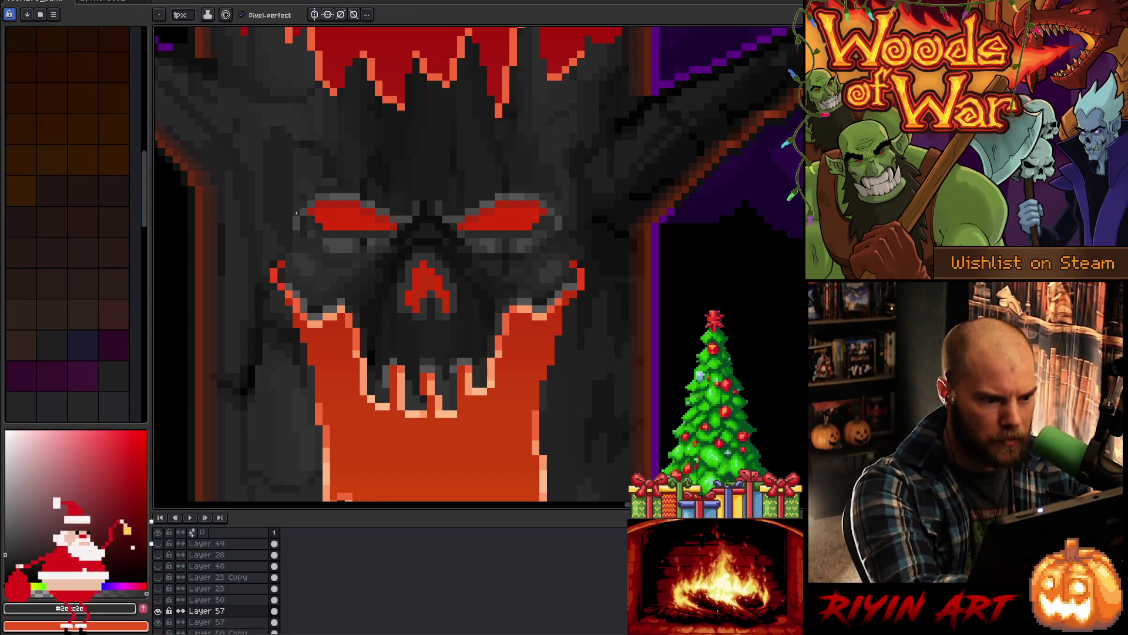
{"action": "left_click", "coordinate": [303, 198], "text": "alt"}
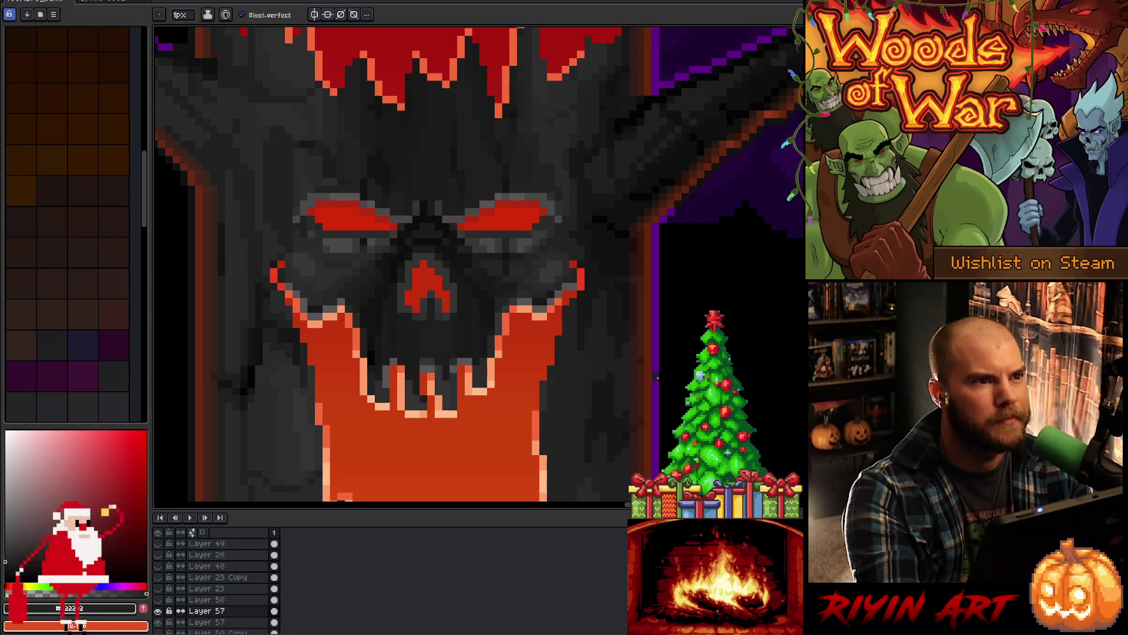
{"action": "left_click", "coordinate": [323, 279], "text": "alt"}
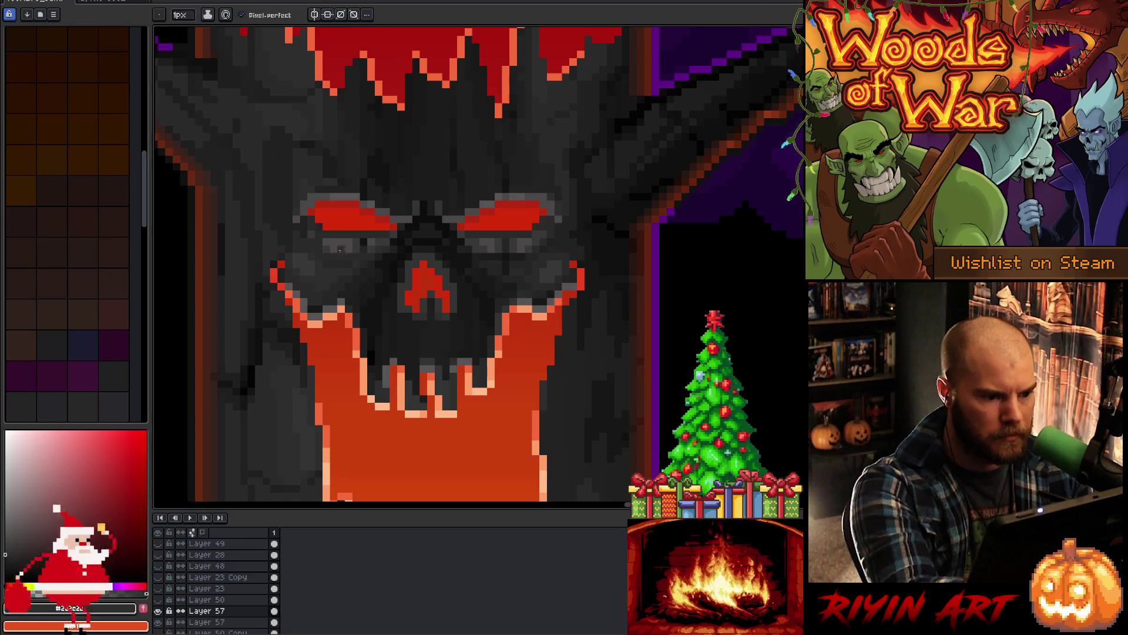
{"action": "left_click", "coordinate": [324, 281], "text": "alt"}
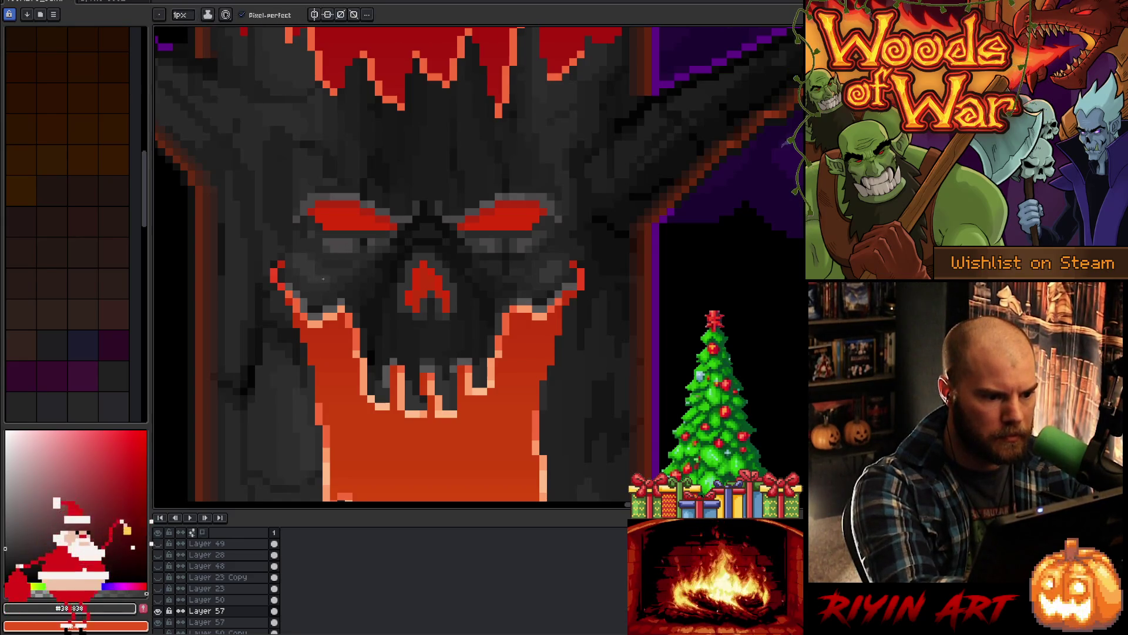
Step: Touch up the eye sockets alternating #2a2a2a, #383838 and #2c2c2c, finishing with #171717
{"action": "left_click", "coordinate": [538, 274], "text": "alt"}
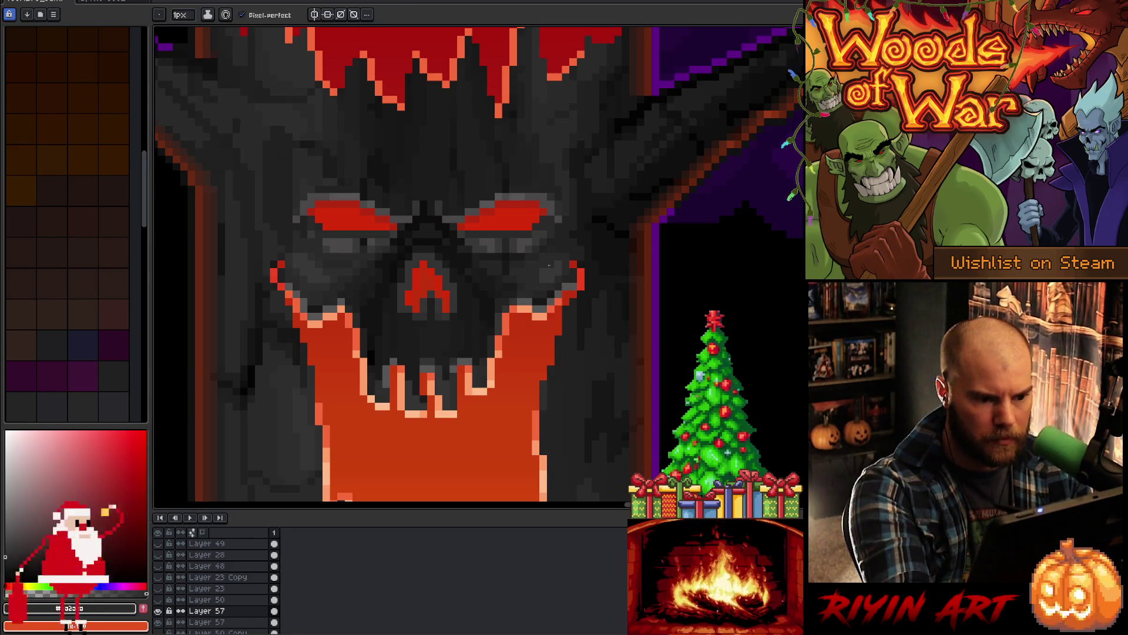
{"action": "left_click", "coordinate": [535, 279], "text": "alt"}
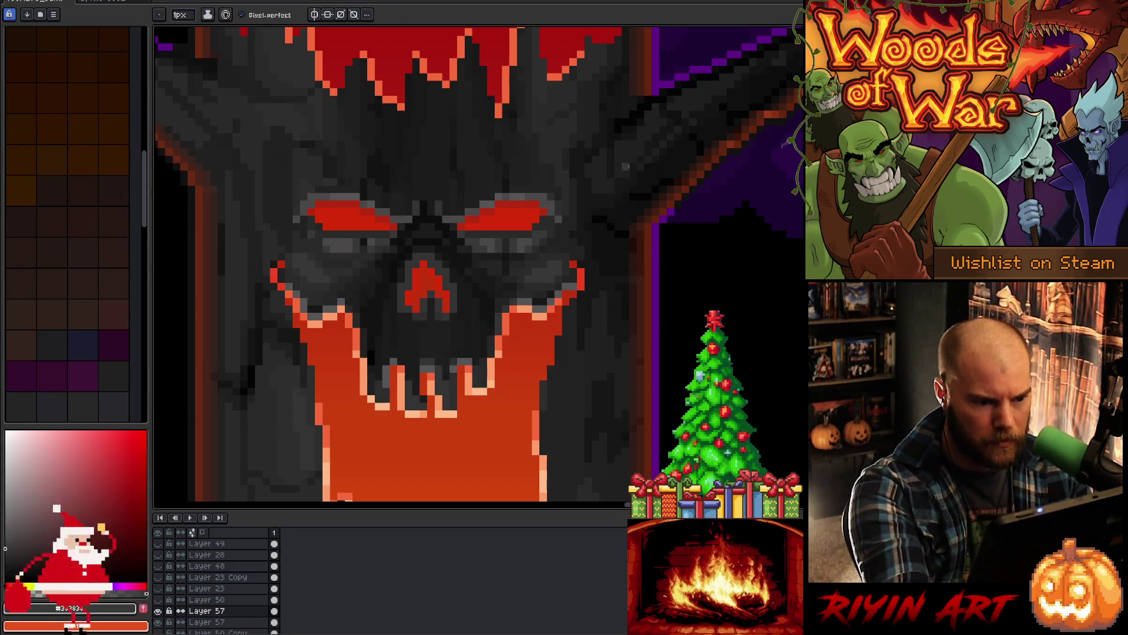
{"action": "left_click", "coordinate": [554, 250], "text": "alt"}
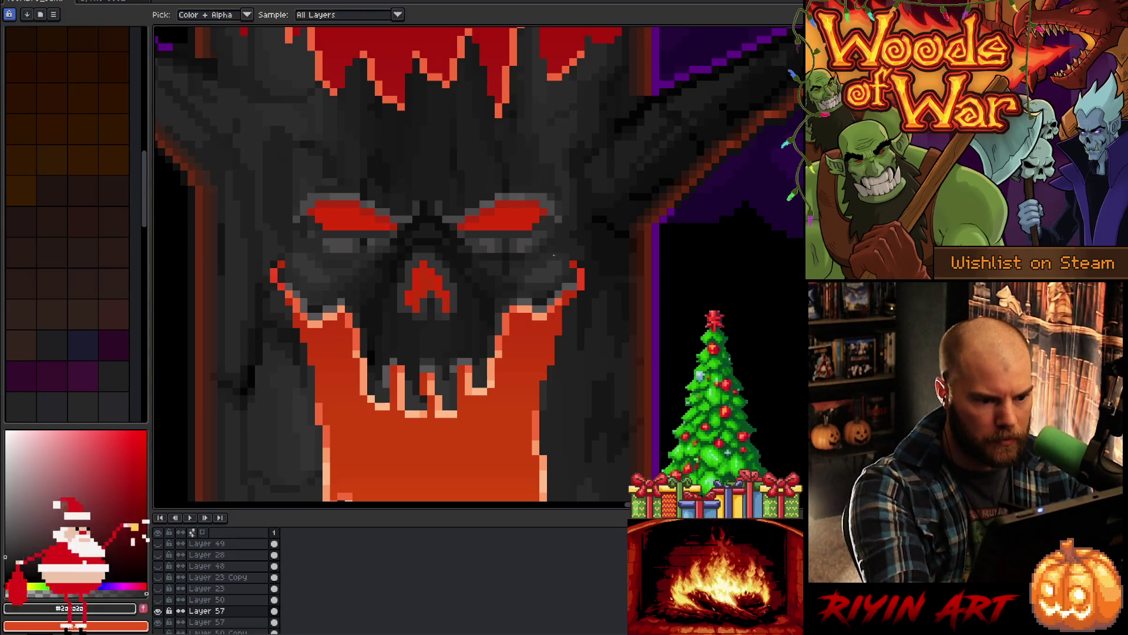
{"action": "left_click", "coordinate": [311, 254], "text": "alt"}
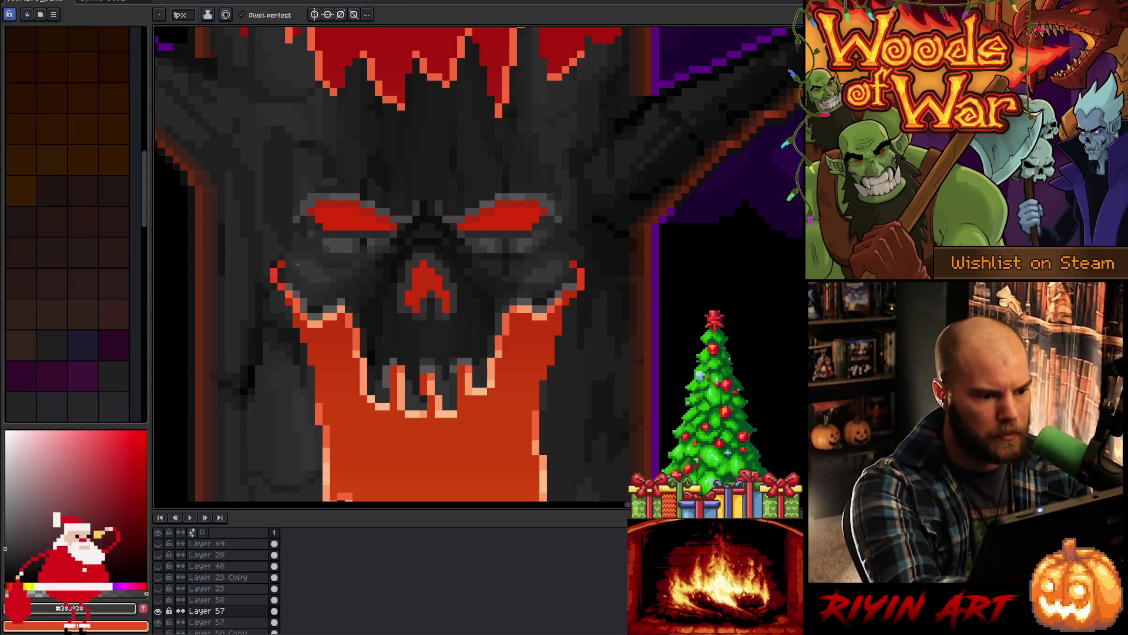
{"action": "left_click", "coordinate": [301, 265], "text": "alt"}
{"action": "left_click", "coordinate": [295, 259], "text": "alt"}
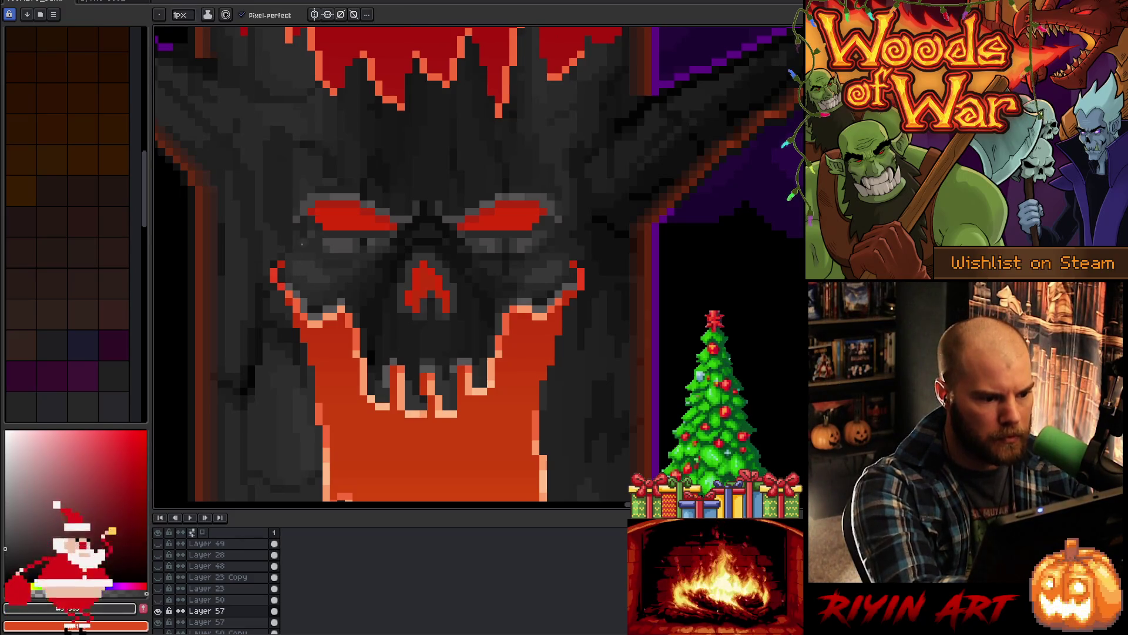
{"action": "left_click", "coordinate": [308, 277], "text": "alt"}
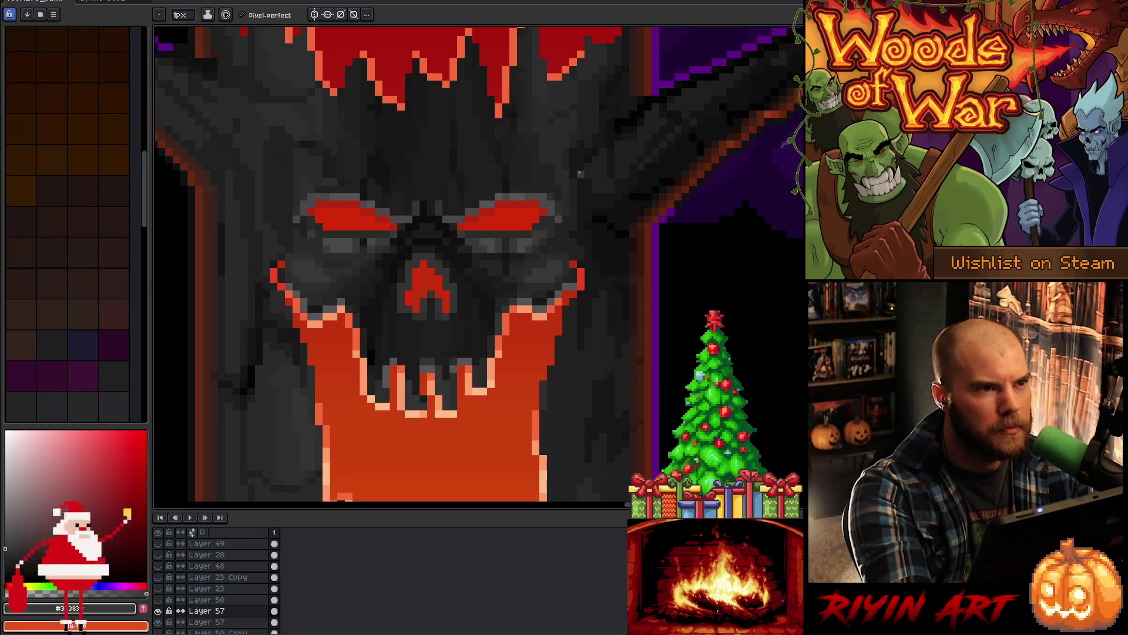
{"action": "left_click", "coordinate": [339, 272], "text": "alt"}
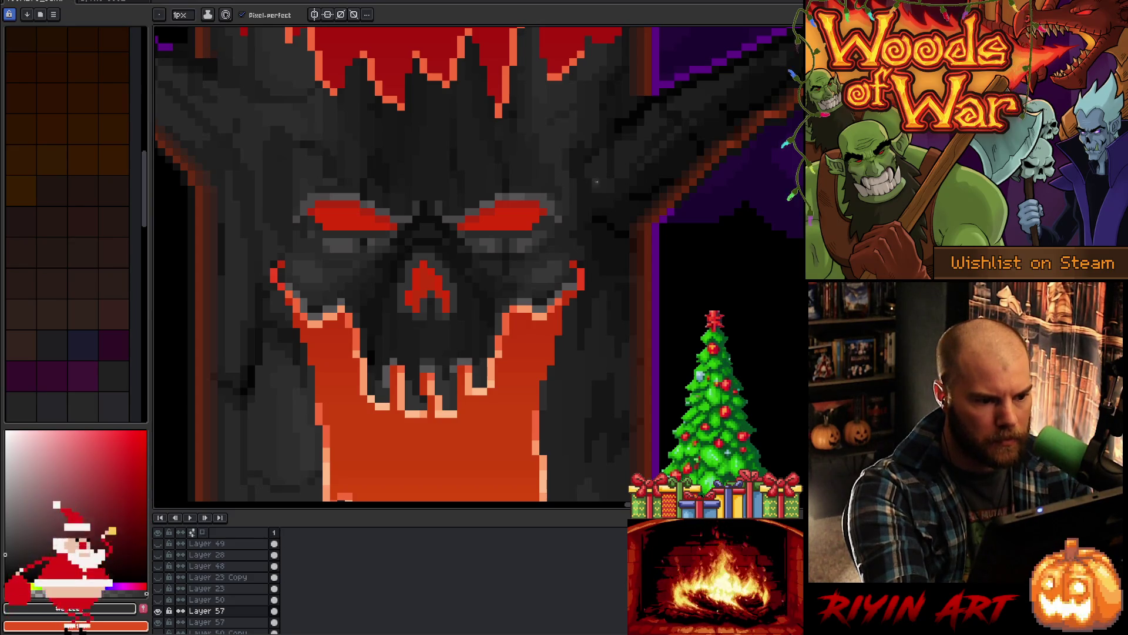
{"action": "left_click", "coordinate": [361, 241], "text": "alt"}
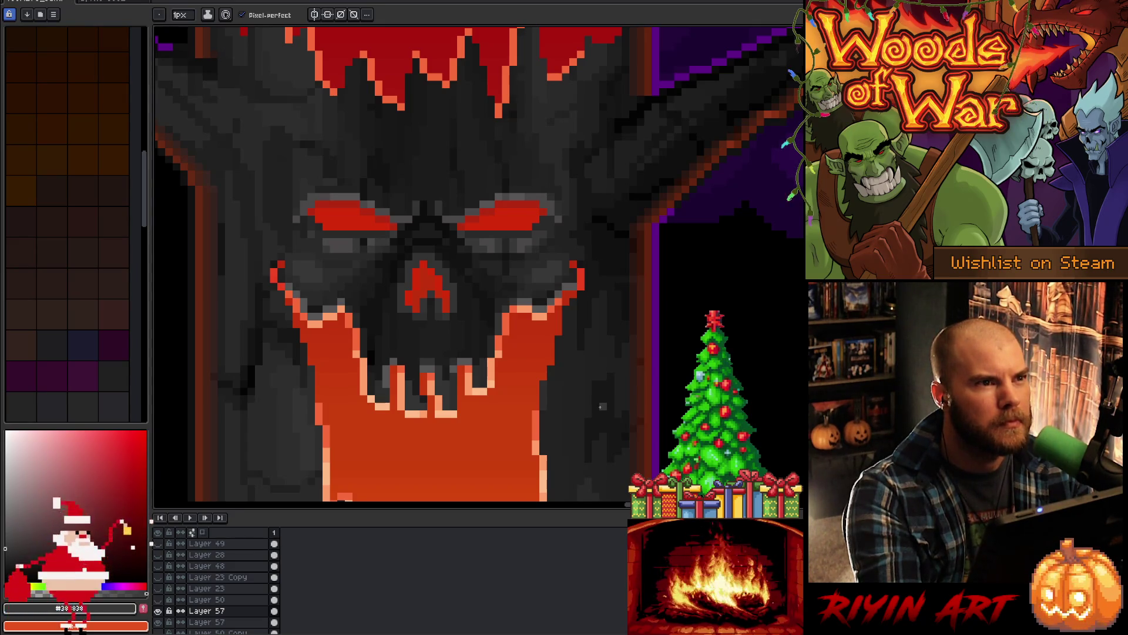
{"action": "left_click", "coordinate": [509, 254], "text": "alt"}
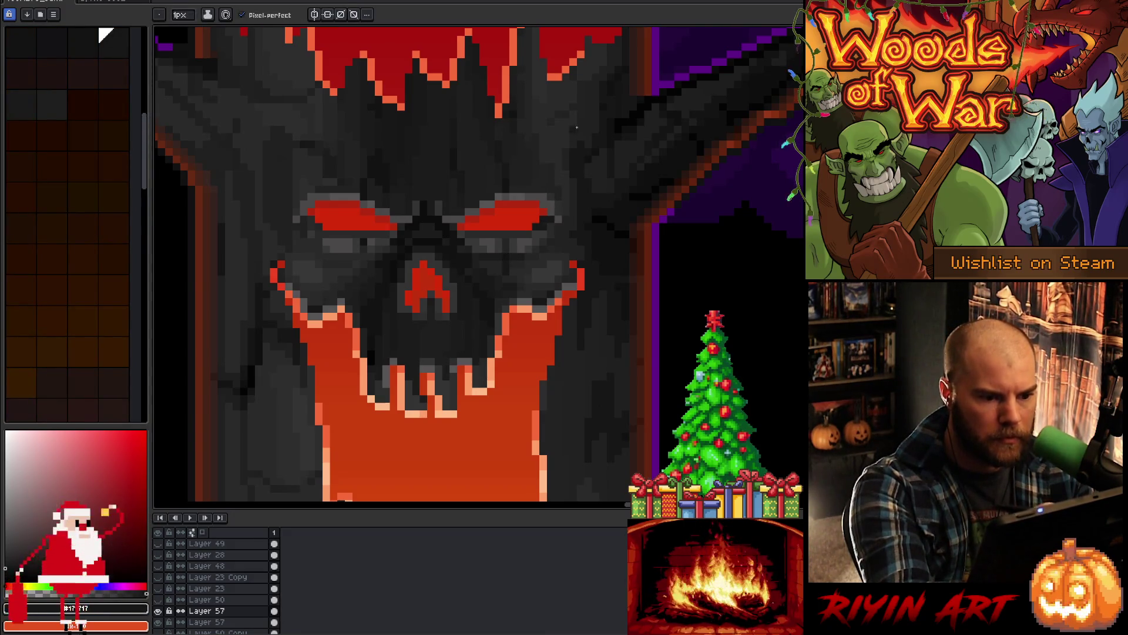
Step: Retouch pixels around the eyes with #212121 grey and the glowing eye red
{"action": "left_click", "coordinate": [319, 231], "text": "alt"}
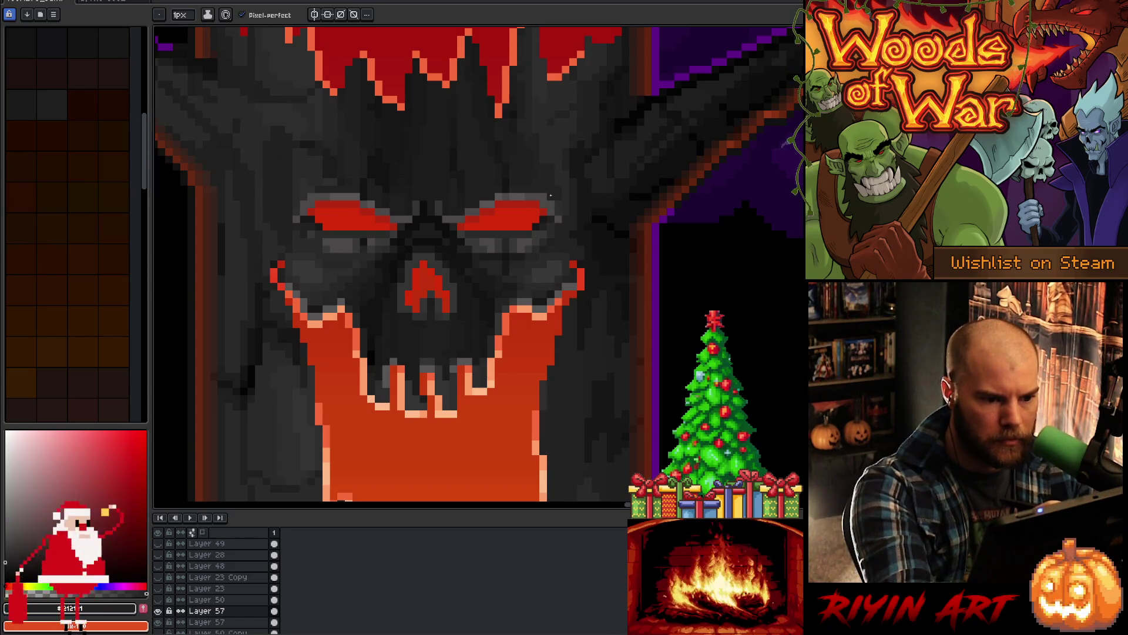
{"action": "left_click", "coordinate": [545, 208], "text": "alt"}
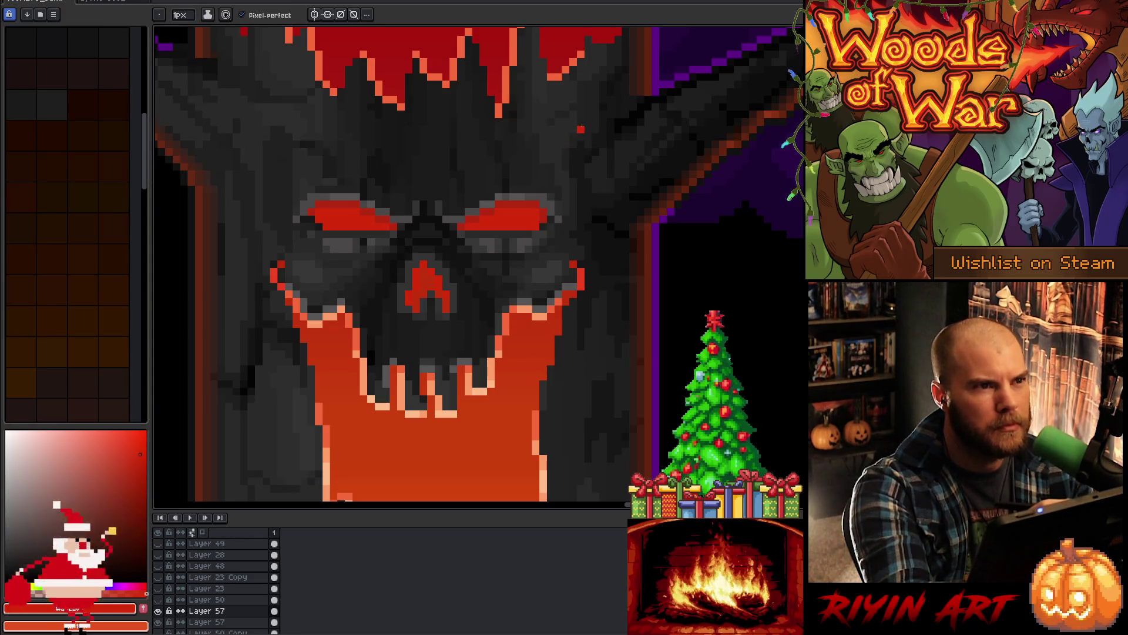
{"action": "left_click", "coordinate": [324, 212], "text": "alt"}
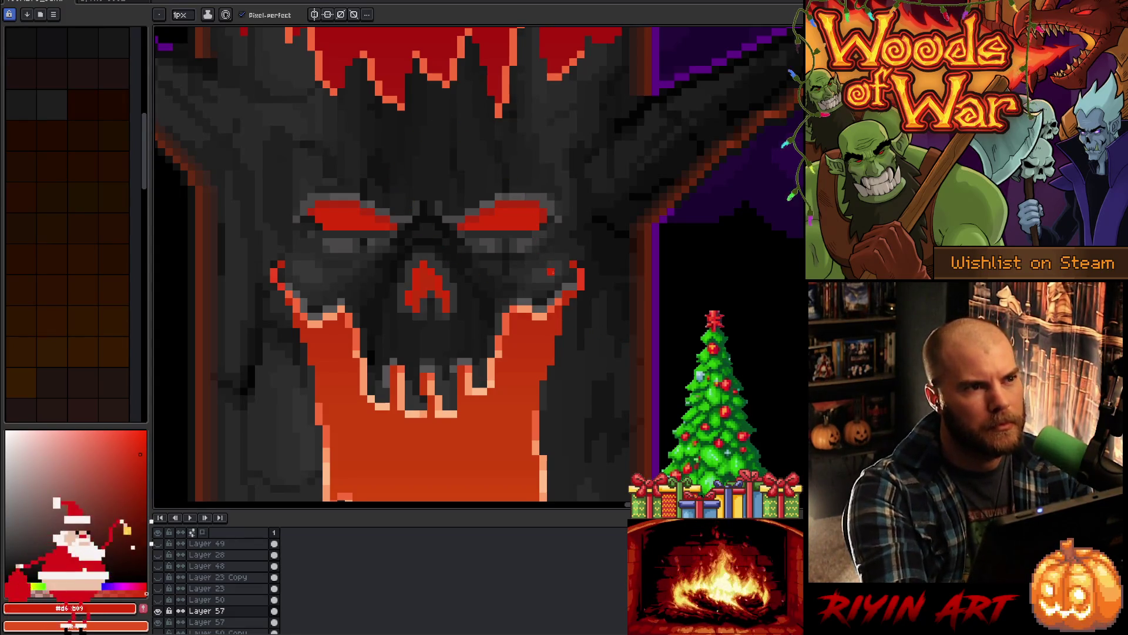
{"action": "right_click", "coordinate": [557, 287]}
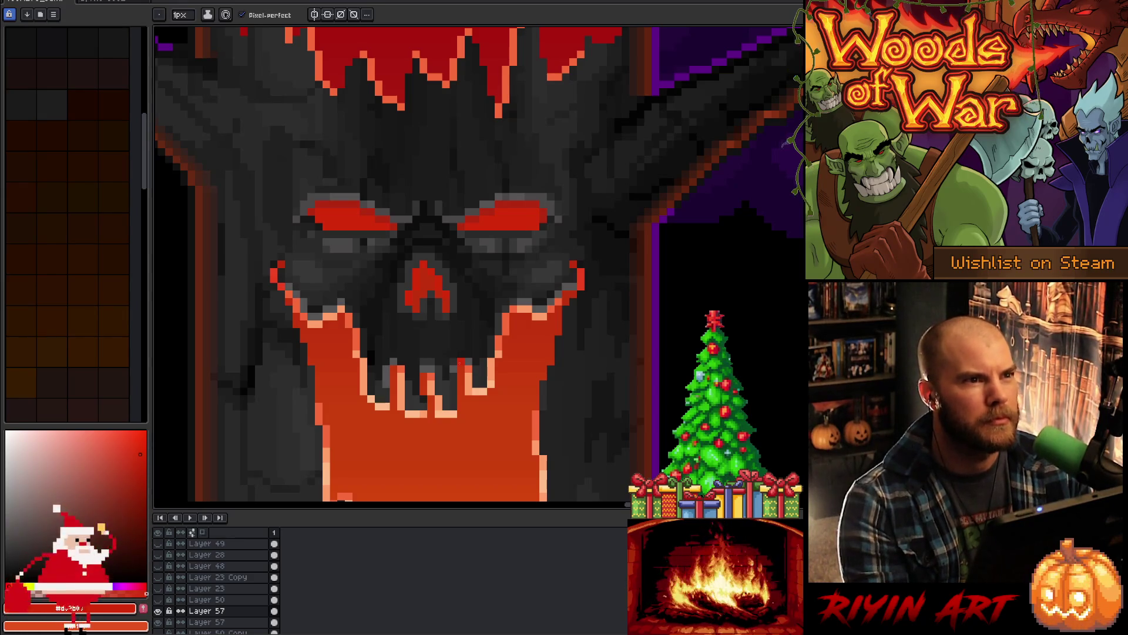
Step: Set the drawing colour to the palette grey #575555 for faint highlights
{"action": "left_click", "coordinate": [523, 190], "text": "alt"}
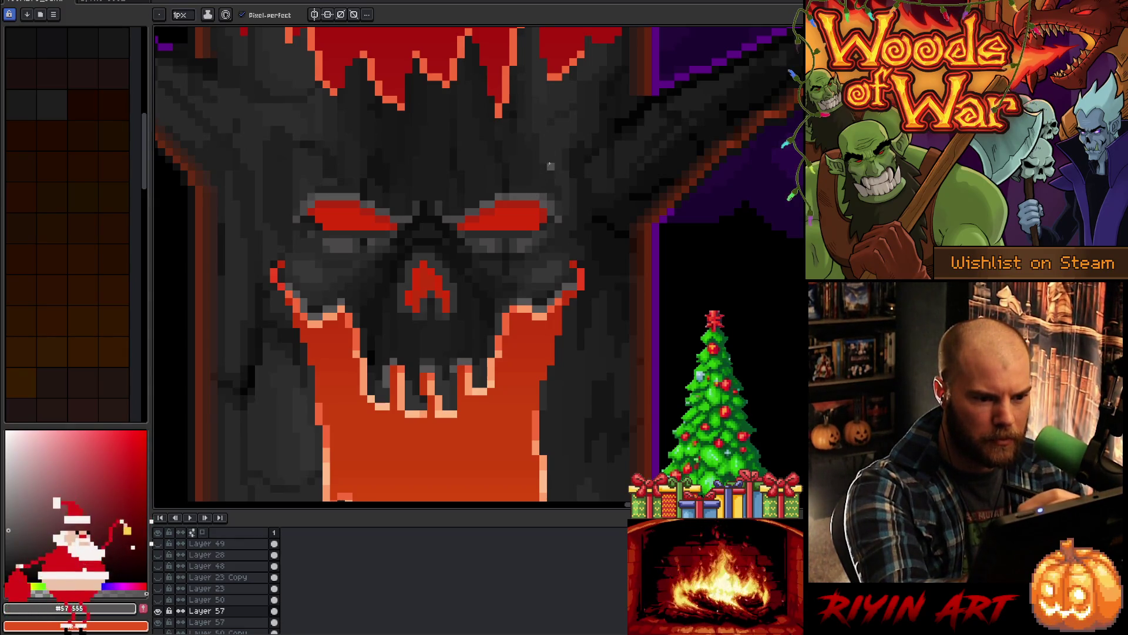
{"action": "key", "text": "i"}
{"action": "left_click", "coordinate": [525, 238], "text": "alt"}
{"action": "left_click", "coordinate": [522, 185], "text": "alt"}
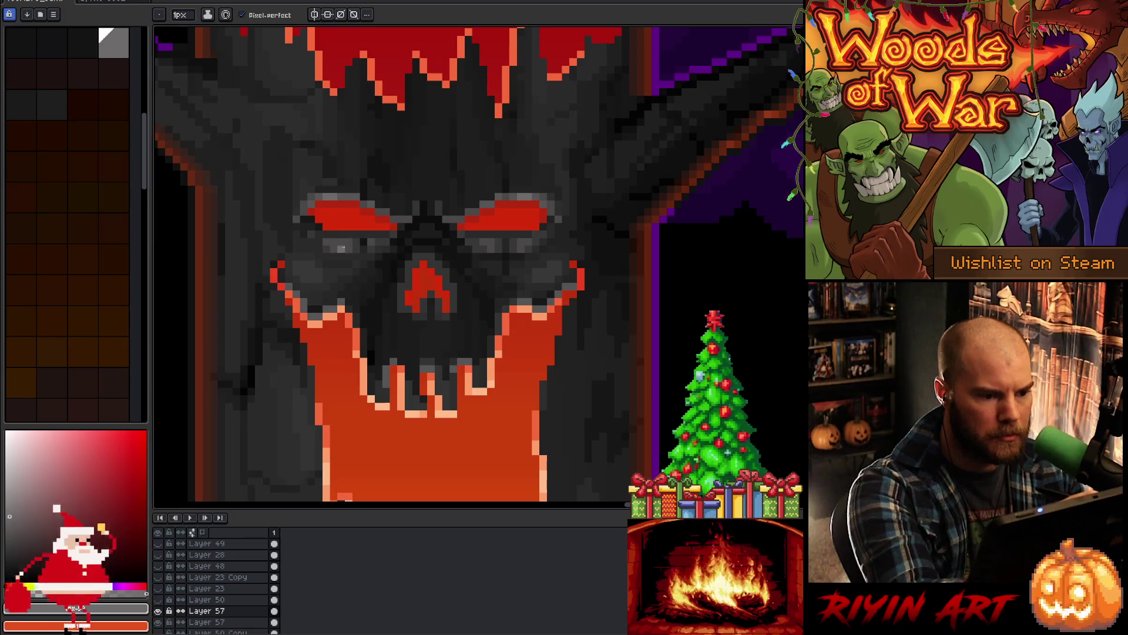
{"action": "left_click", "coordinate": [341, 203], "text": "alt"}
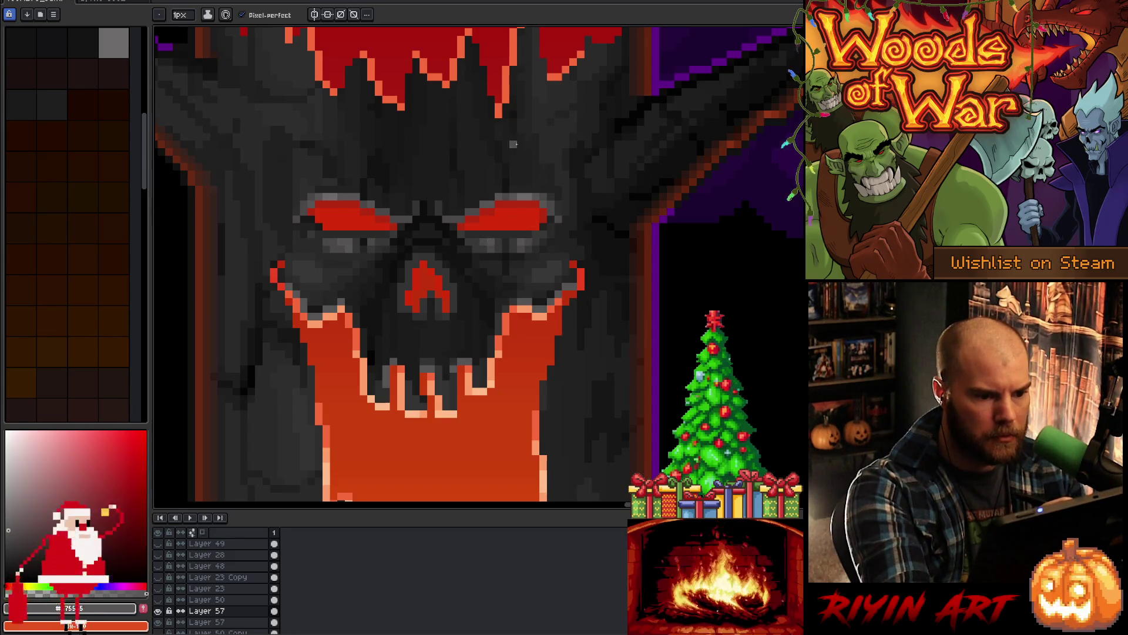
Step: Eyedrop dark skull greys such as #2a2a2a, settling on the very dark #191919
{"action": "left_click", "coordinate": [377, 239], "text": "alt"}
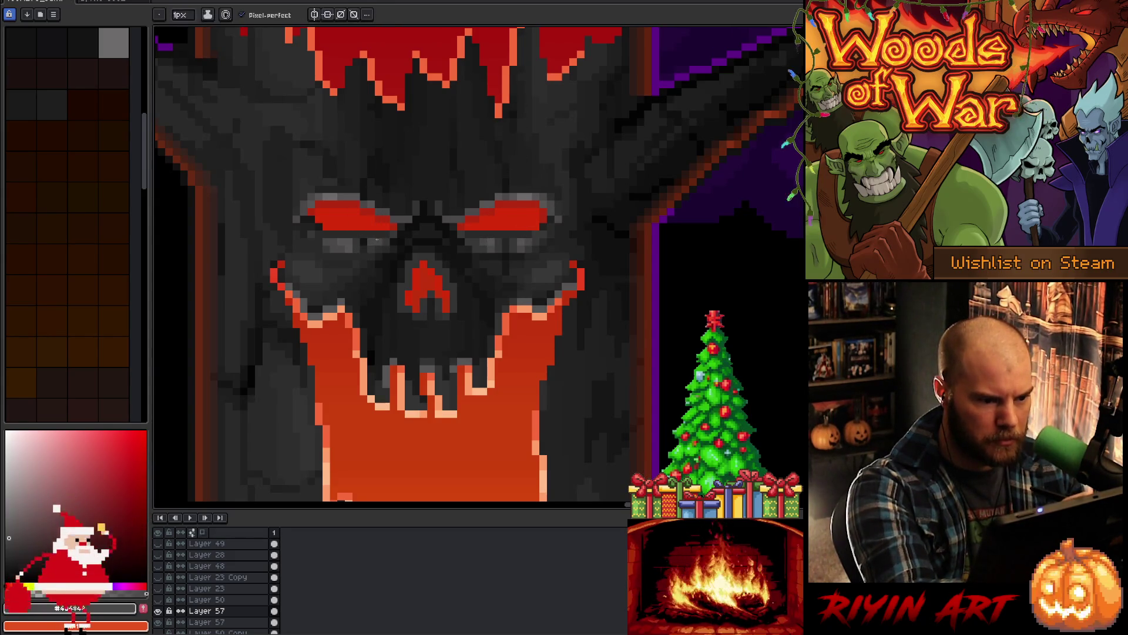
{"action": "left_click", "coordinate": [497, 235], "text": "alt"}
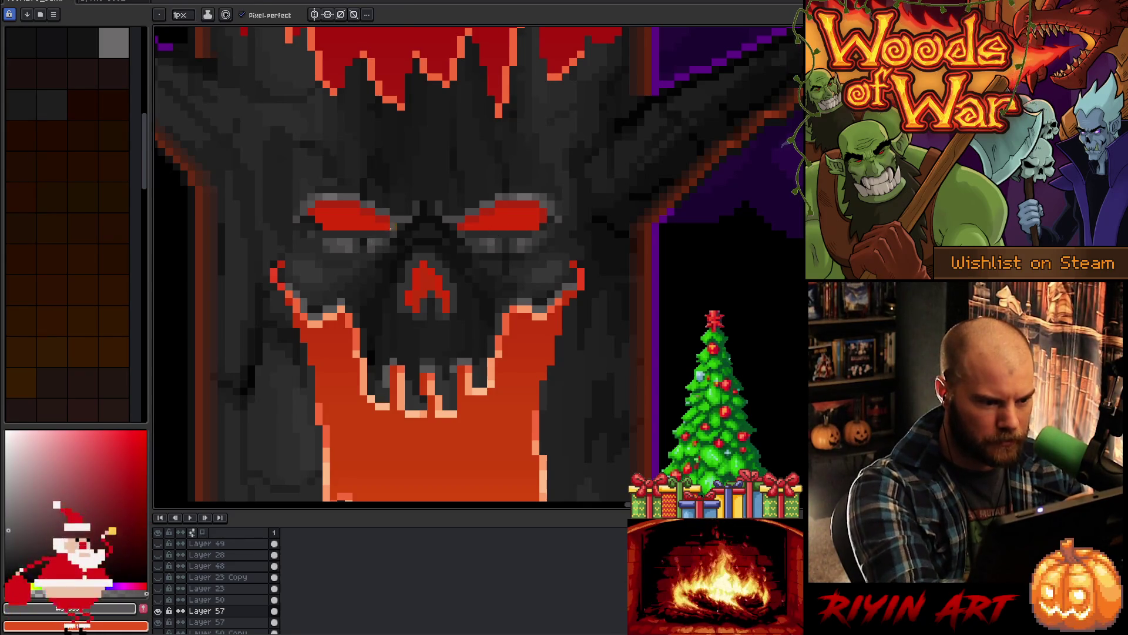
{"action": "left_click", "coordinate": [390, 228], "text": "alt"}
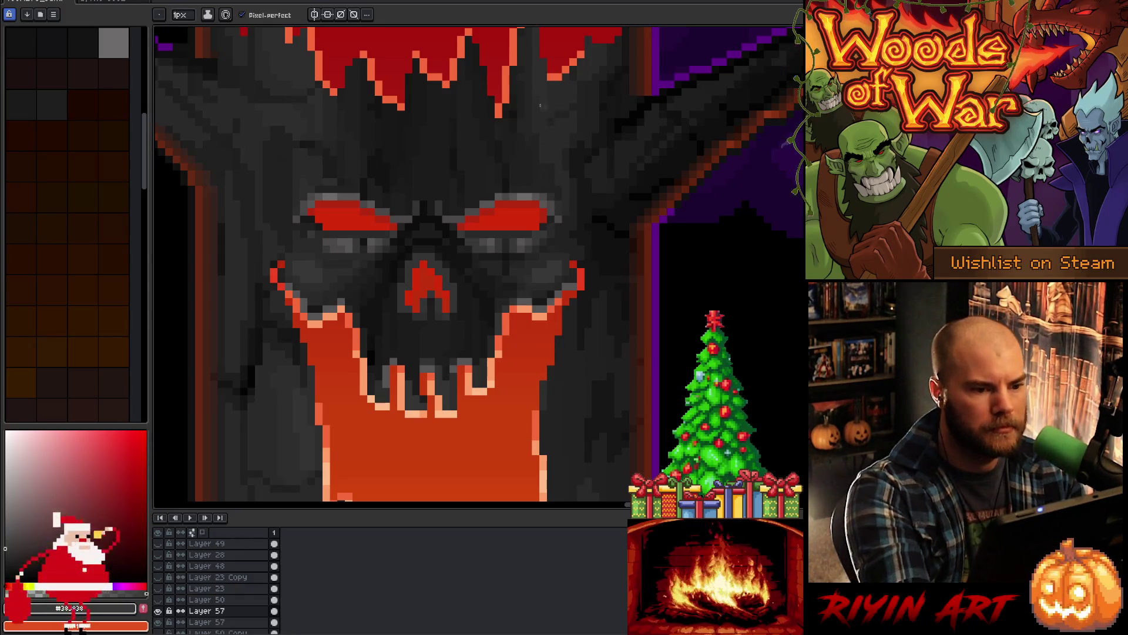
{"action": "left_click", "coordinate": [562, 170], "text": "alt"}
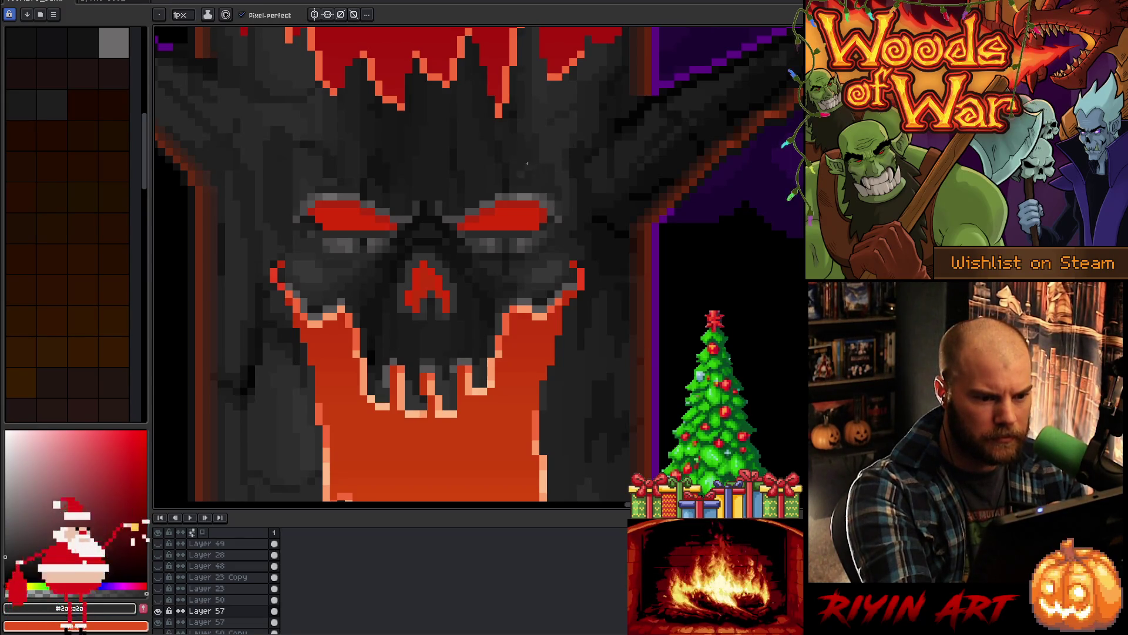
{"action": "key", "text": "alt"}
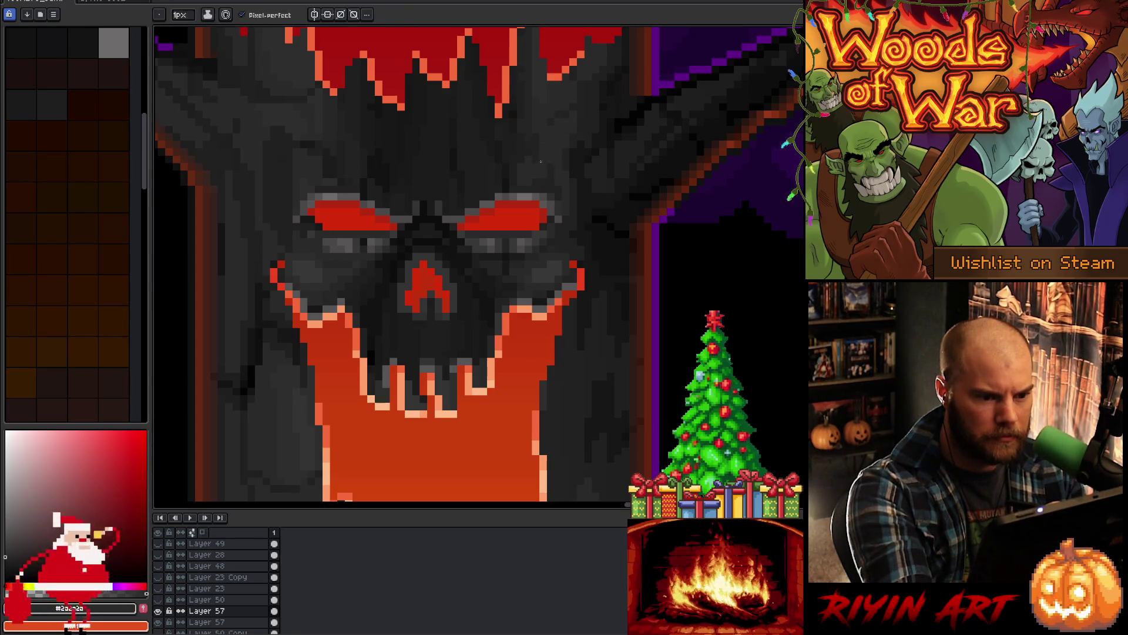
{"action": "key", "text": "alt"}
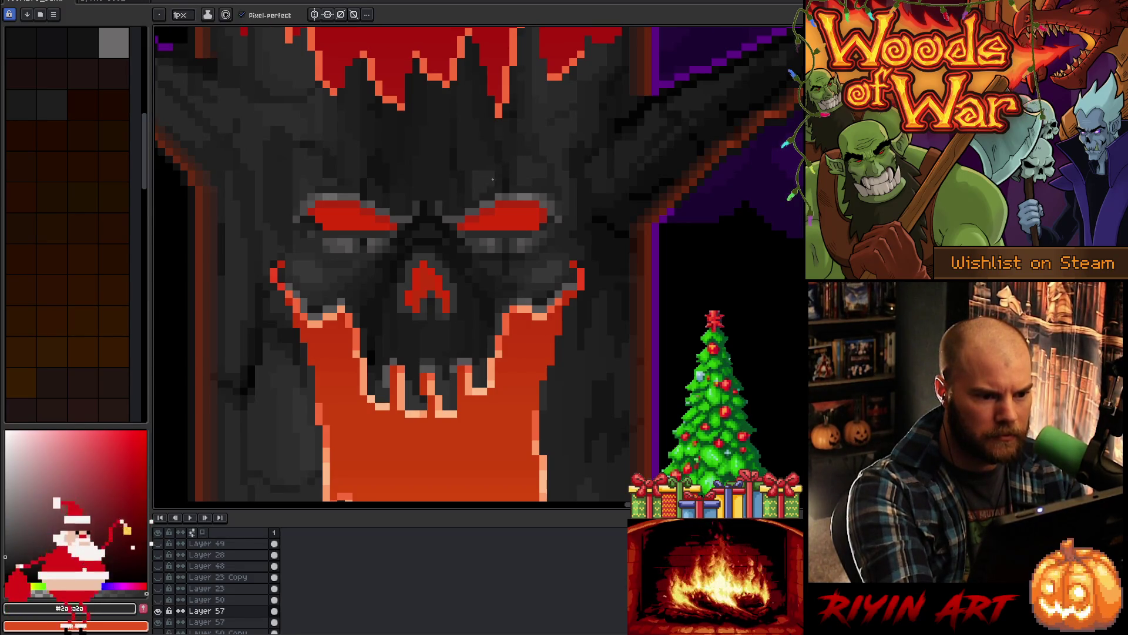
{"action": "left_click", "coordinate": [486, 177], "text": "alt"}
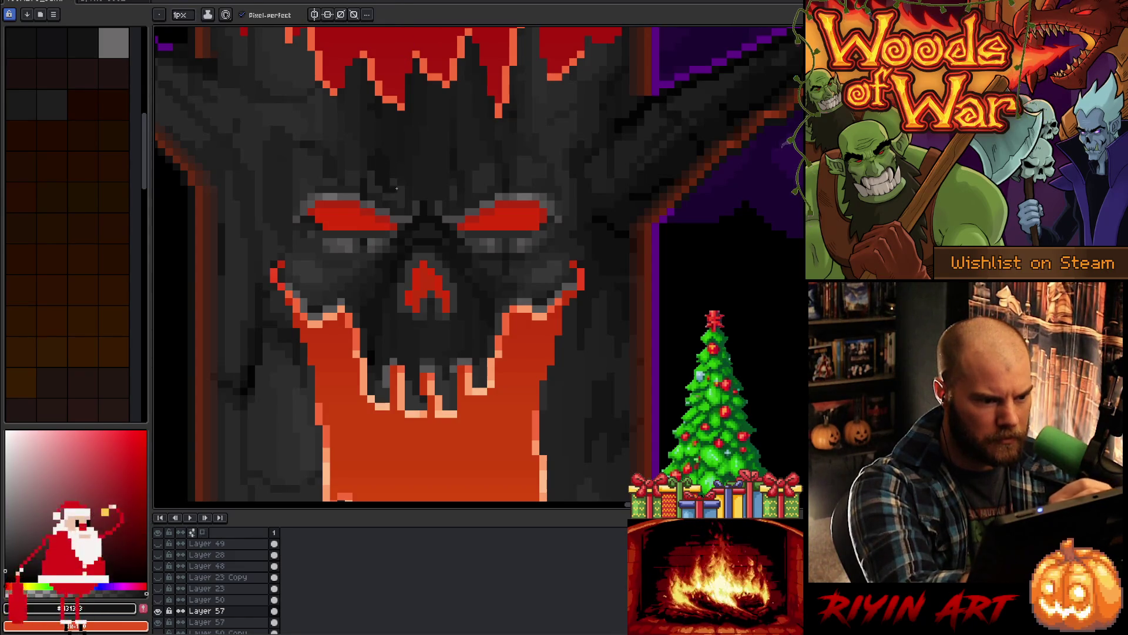
{"action": "left_click", "coordinate": [382, 164], "text": "alt"}
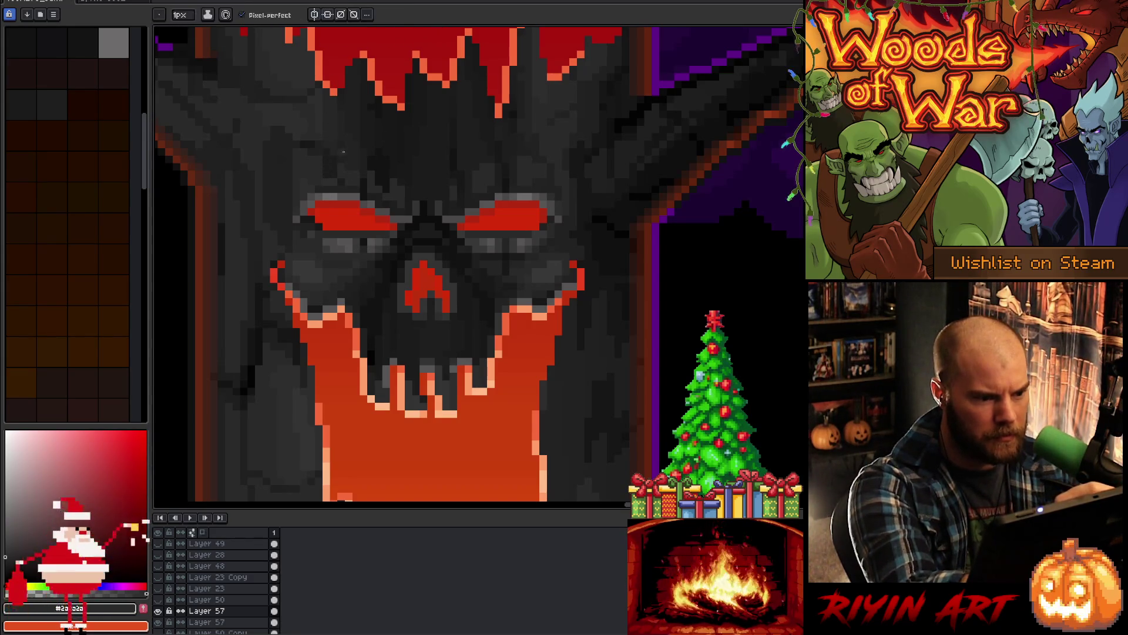
{"action": "left_click", "coordinate": [318, 173], "text": "alt"}
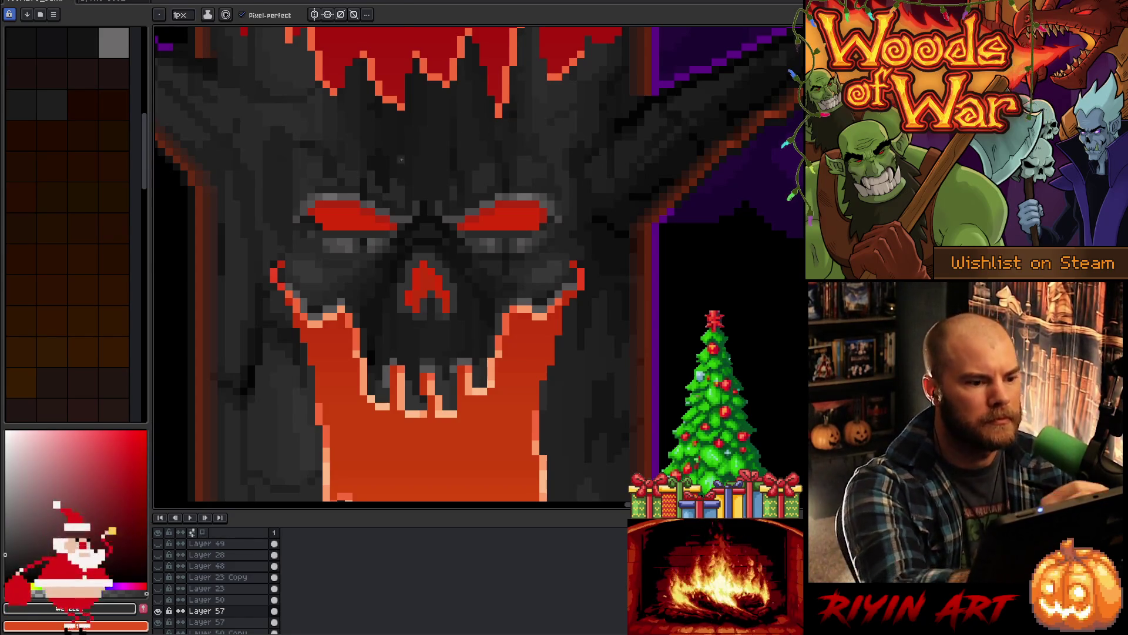
Step: Cycle through skull greys including #2a2a2a, ending on #242424 as the drawing colour
{"action": "left_click", "coordinate": [403, 189], "text": "alt"}
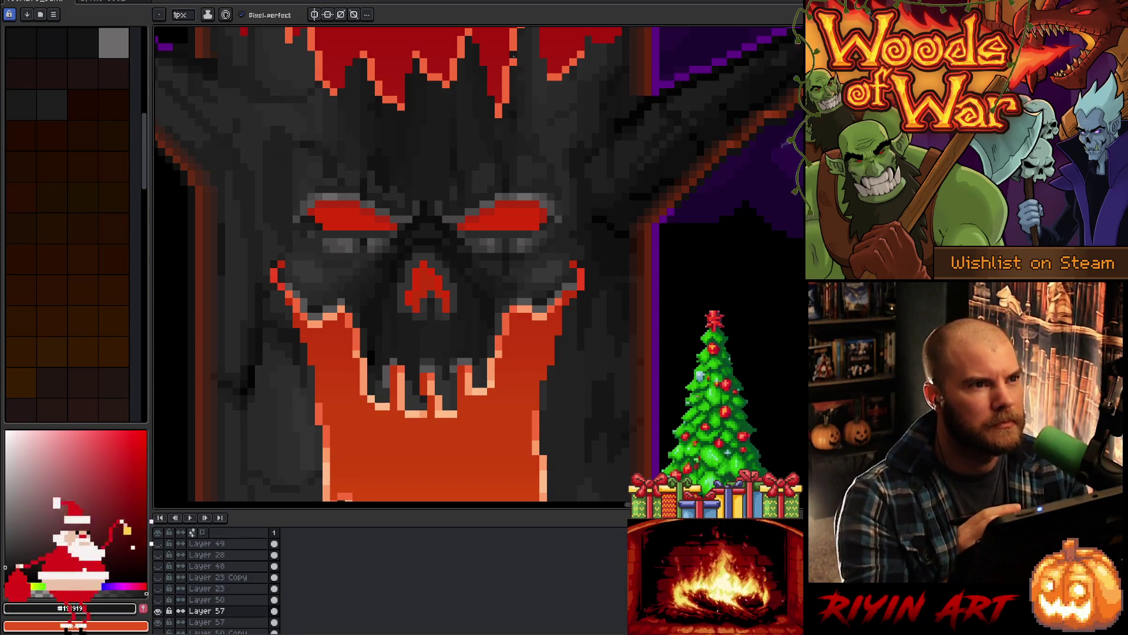
{"action": "left_click", "coordinate": [522, 278], "text": "alt"}
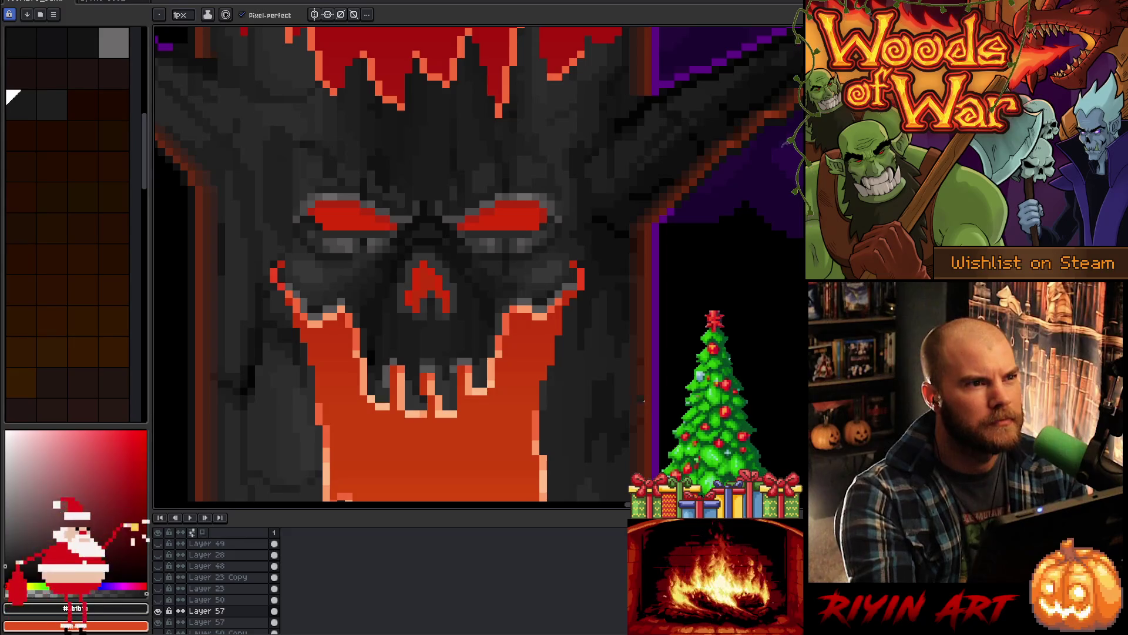
{"action": "left_click", "coordinate": [523, 269], "text": "alt"}
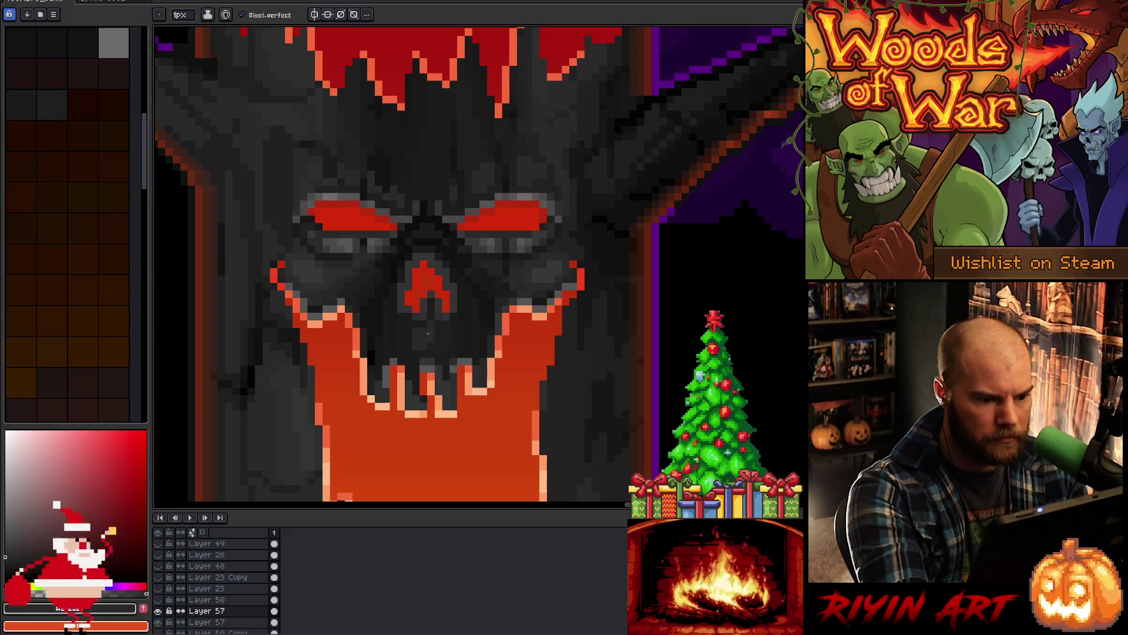
{"action": "left_click", "coordinate": [438, 339], "text": "alt"}
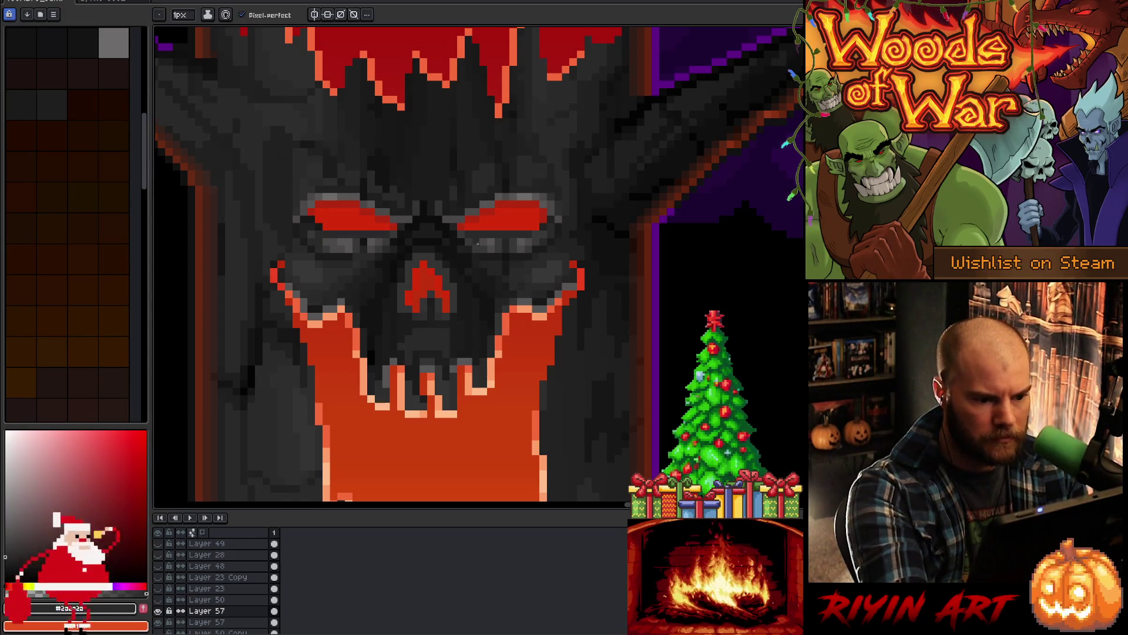
{"action": "left_click", "coordinate": [531, 274], "text": "alt"}
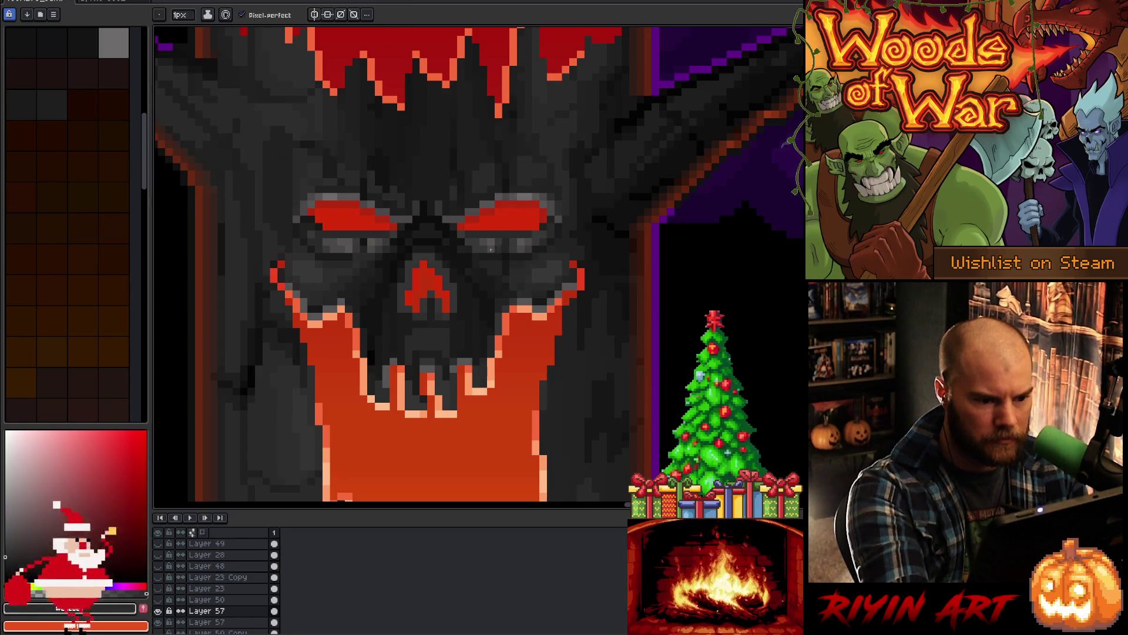
{"action": "left_click", "coordinate": [551, 263], "text": "alt"}
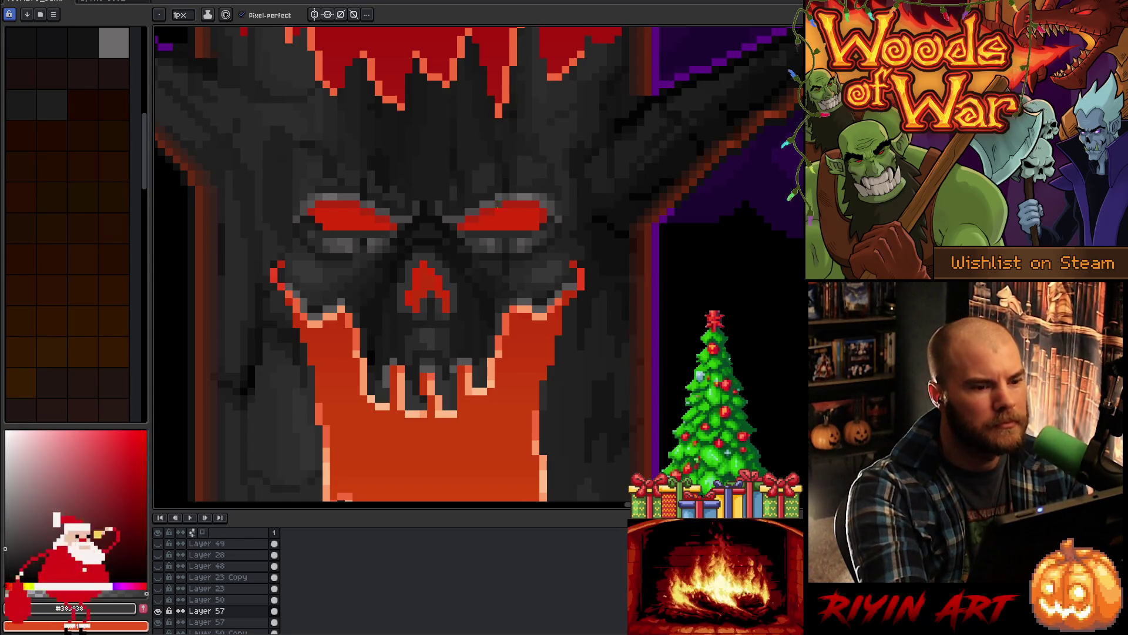
{"action": "left_click", "coordinate": [521, 264], "text": "alt"}
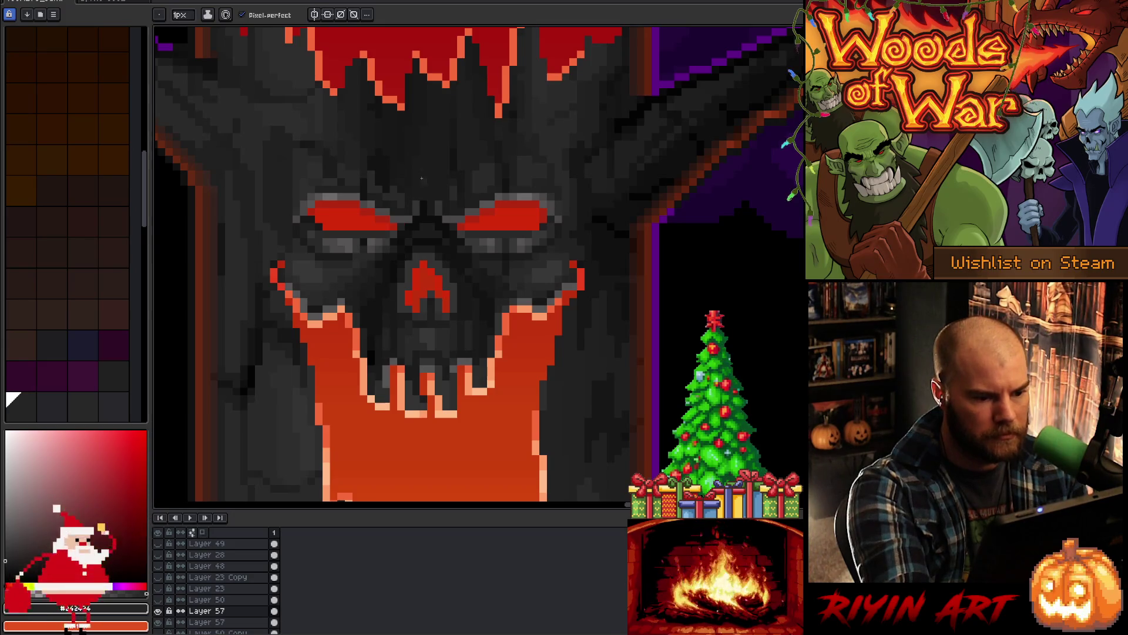
Step: Shade around the skull's nose and eyes with darker greys sampled from the face
{"action": "left_click", "coordinate": [379, 319], "text": "alt"}
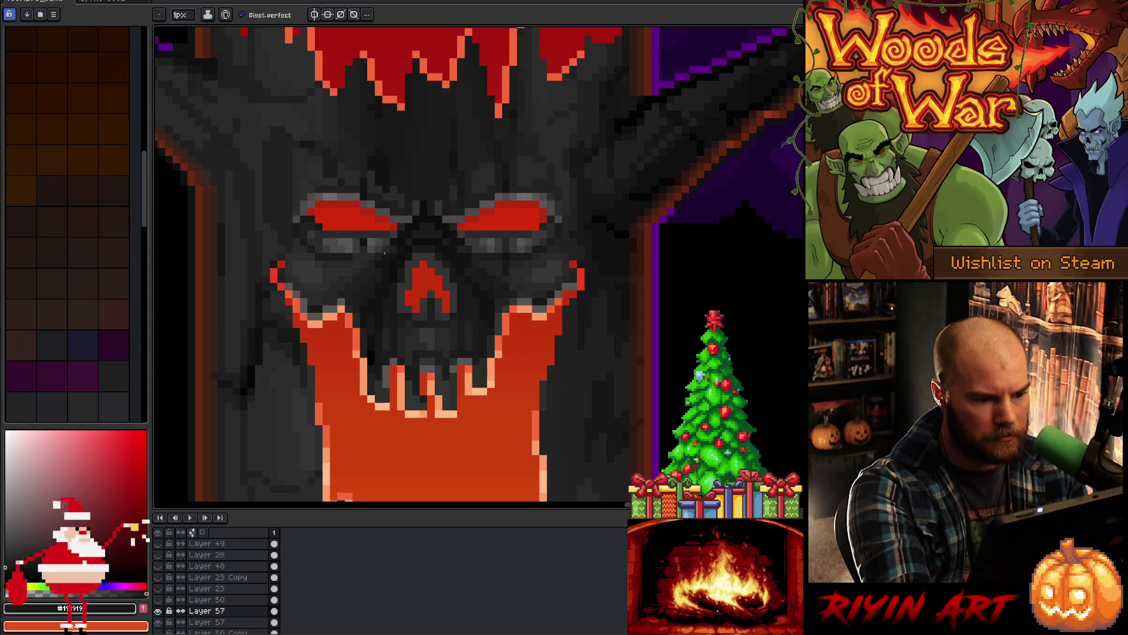
{"action": "left_click", "coordinate": [478, 310], "text": "alt"}
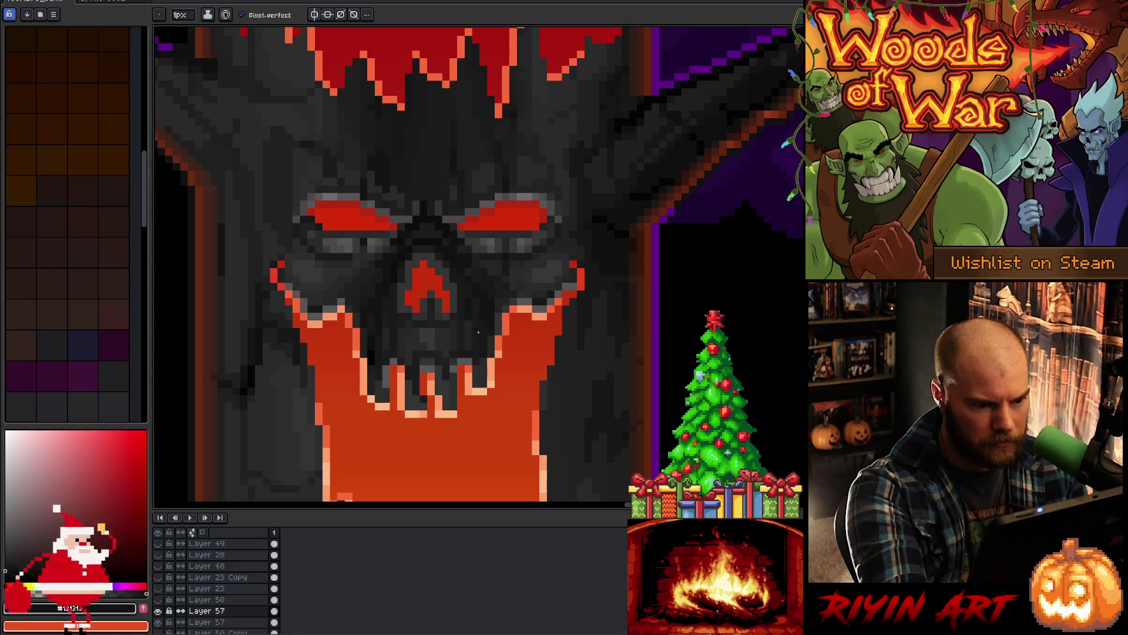
{"action": "left_click", "coordinate": [494, 235], "text": "alt"}
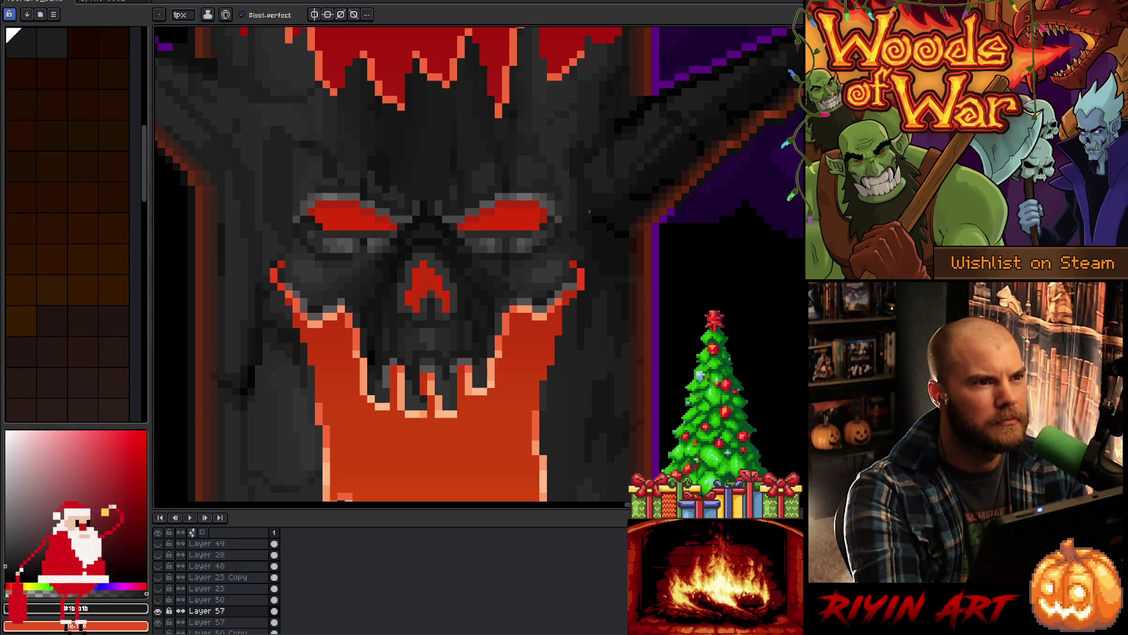
{"action": "left_click", "coordinate": [440, 302], "text": "alt"}
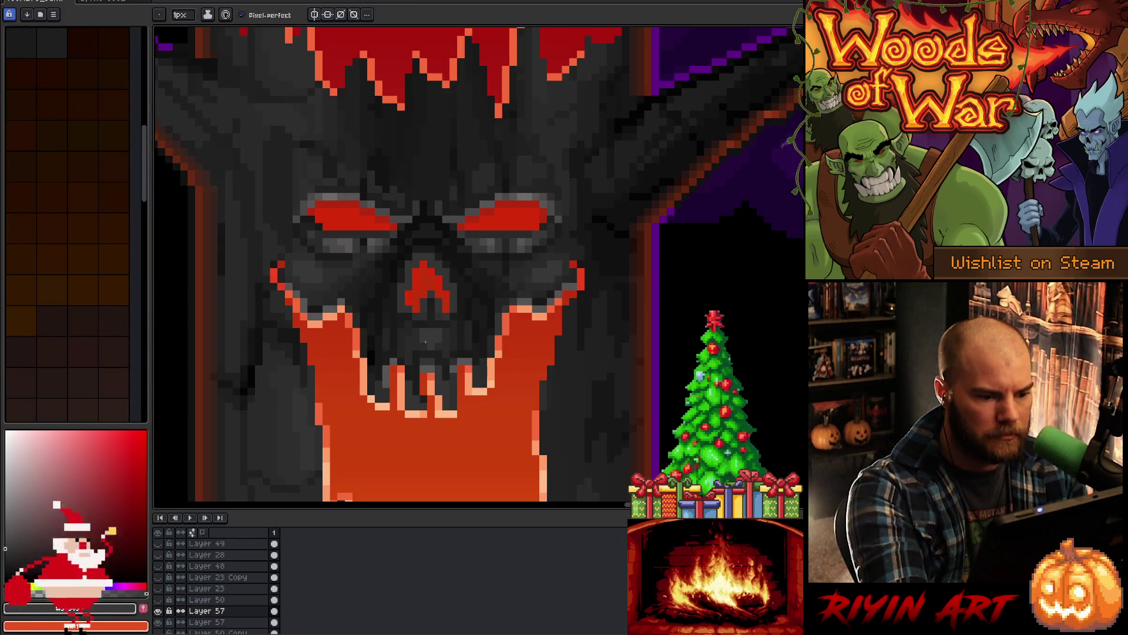
{"action": "left_click", "coordinate": [526, 241], "text": "alt"}
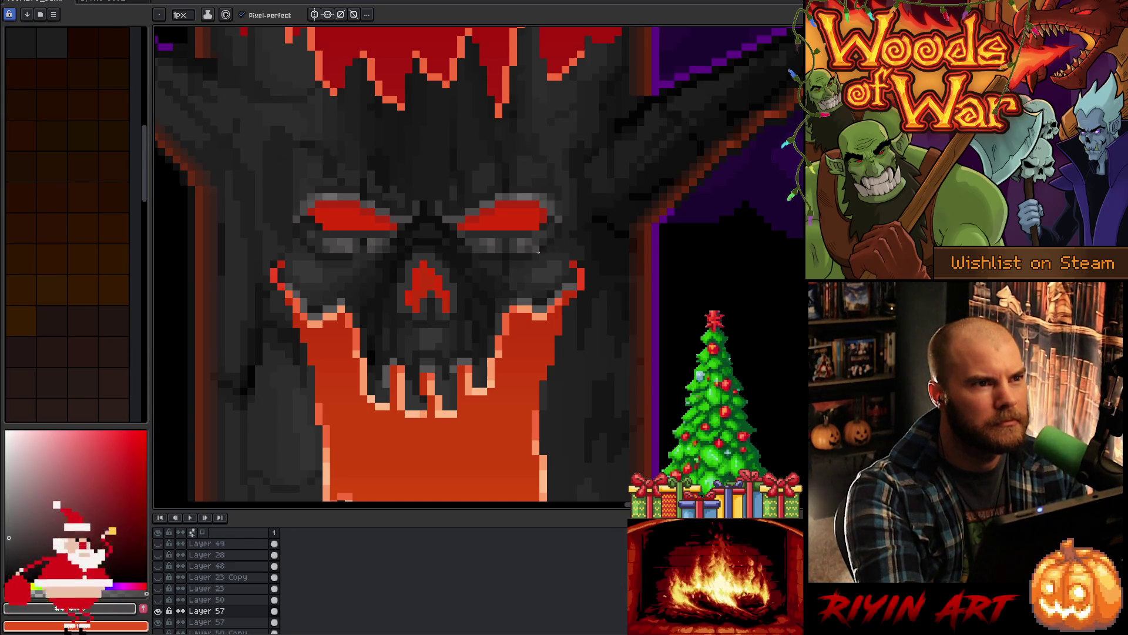
{"action": "left_click", "coordinate": [445, 331], "text": "alt"}
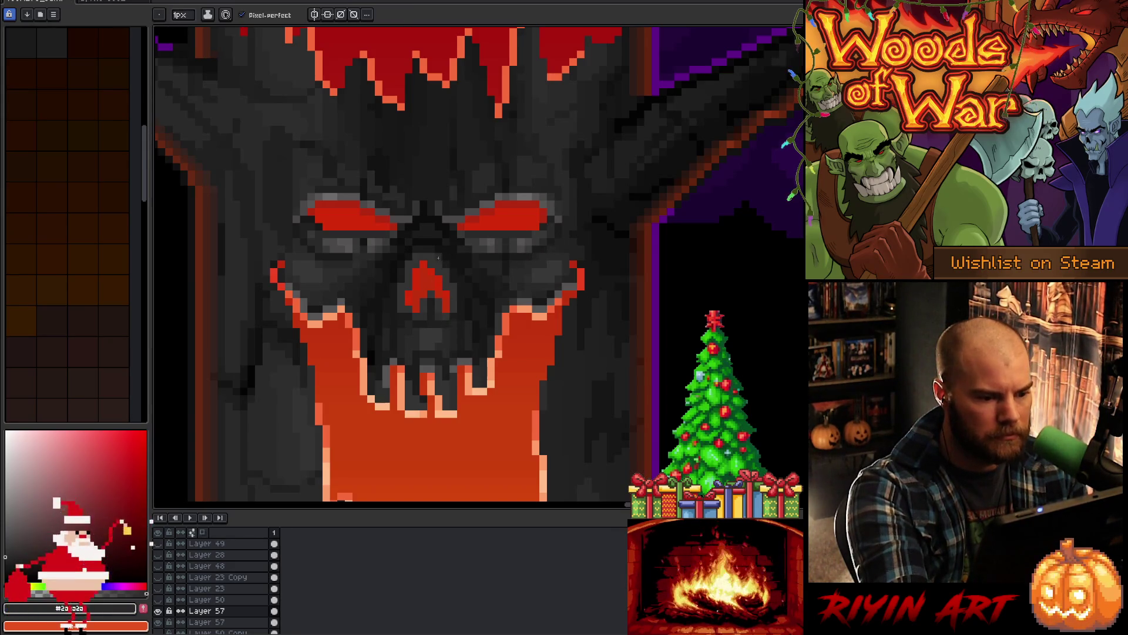
{"action": "left_click", "coordinate": [494, 313], "text": "alt"}
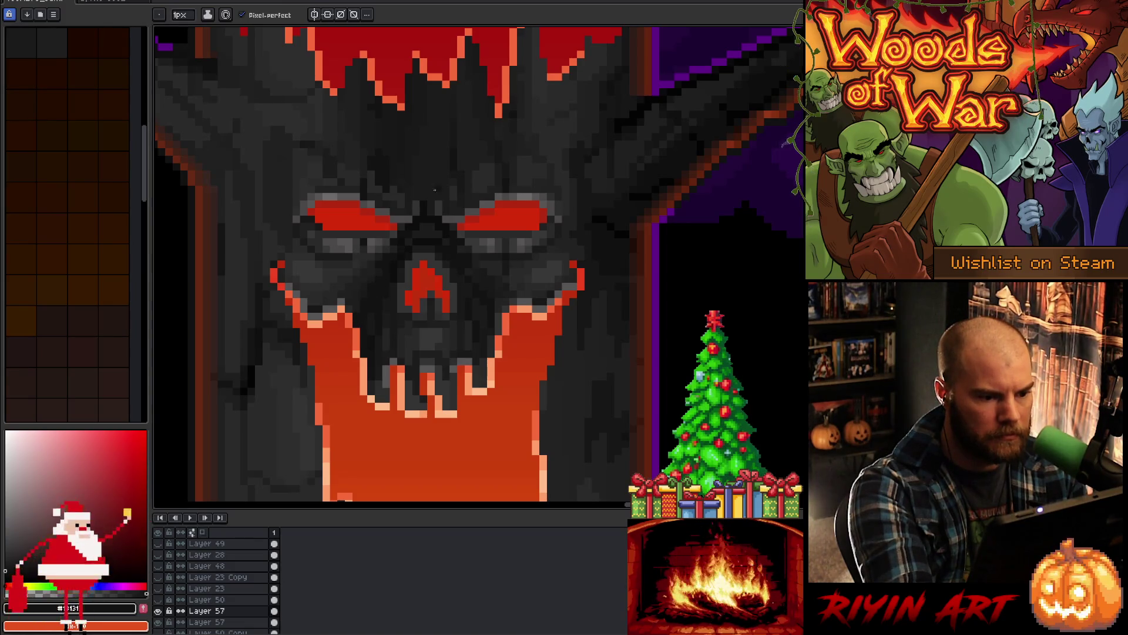
{"action": "left_click", "coordinate": [385, 251], "text": "alt"}
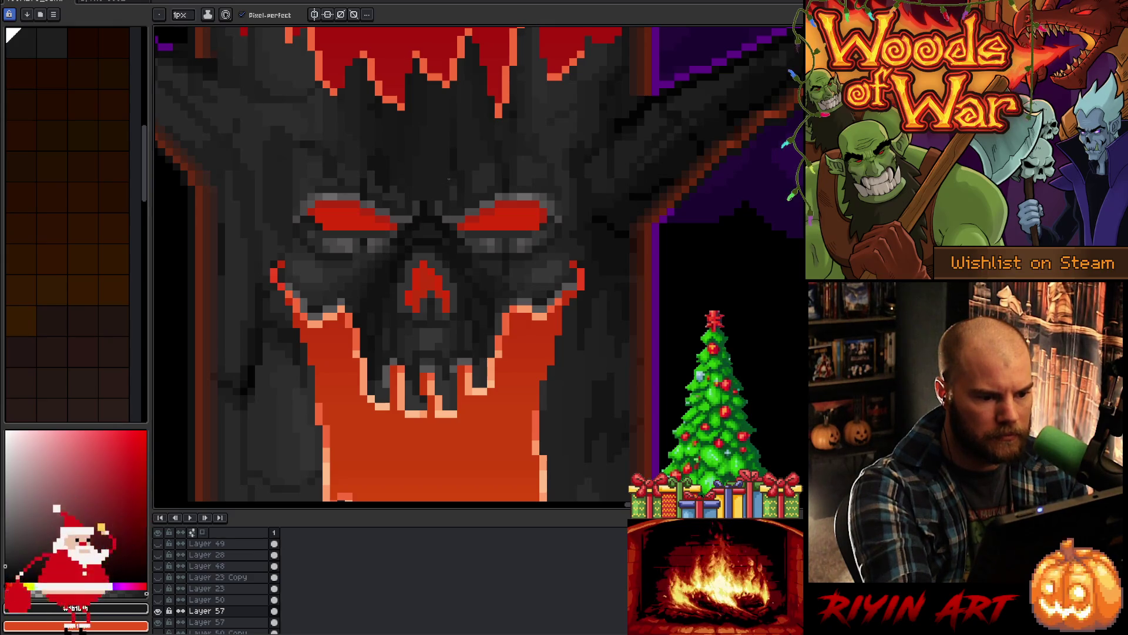
{"action": "left_click", "coordinate": [470, 267], "text": "alt"}
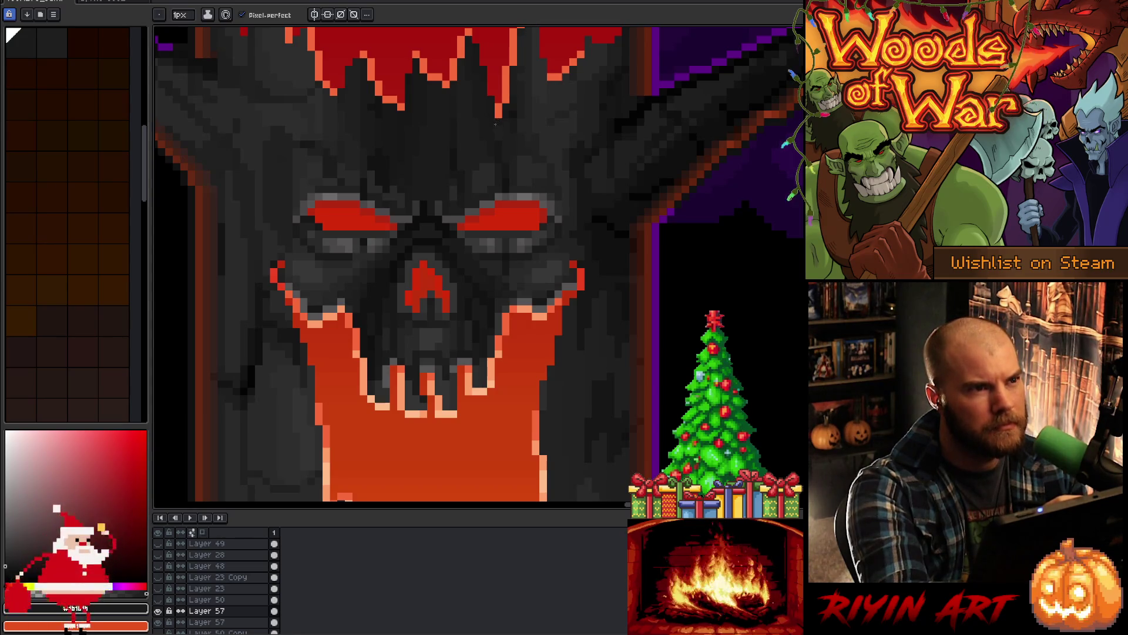
Step: Eyedrop #2a2a2a, #202020 and #171717 greys from the skull's lower face
{"action": "key", "text": "alt"}
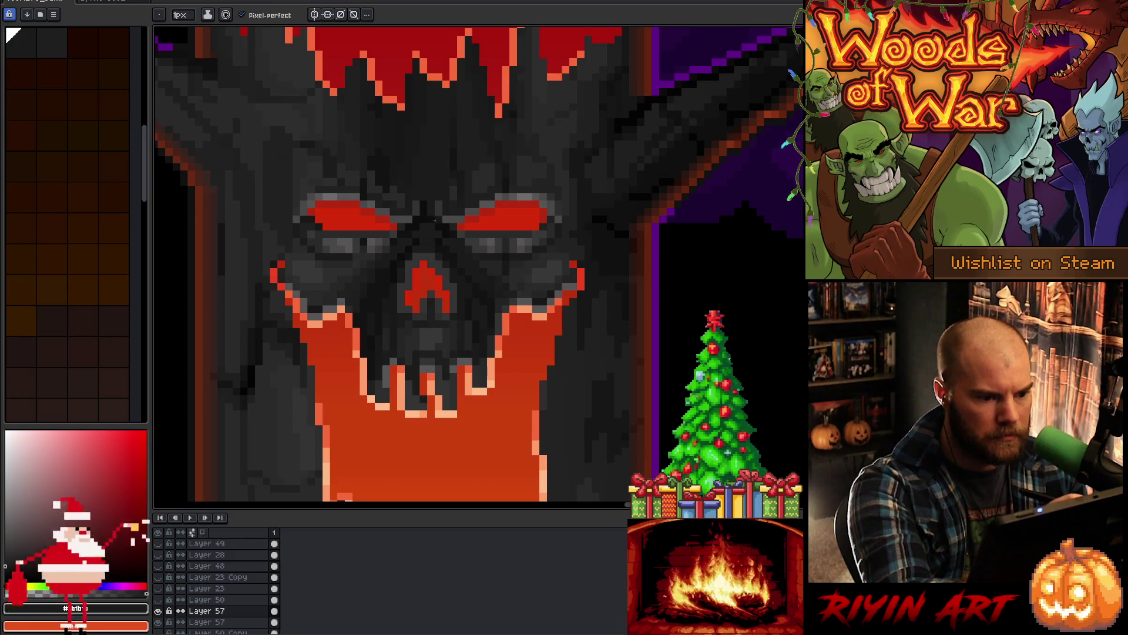
{"action": "left_click", "coordinate": [429, 329], "text": "alt"}
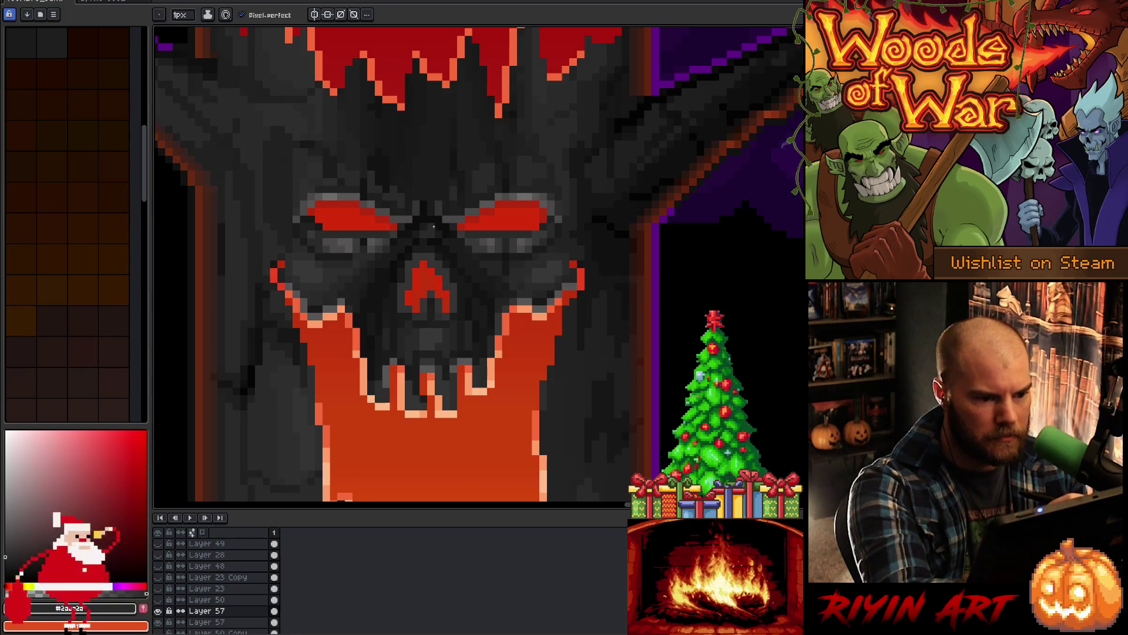
{"action": "left_click", "coordinate": [432, 227], "text": "alt"}
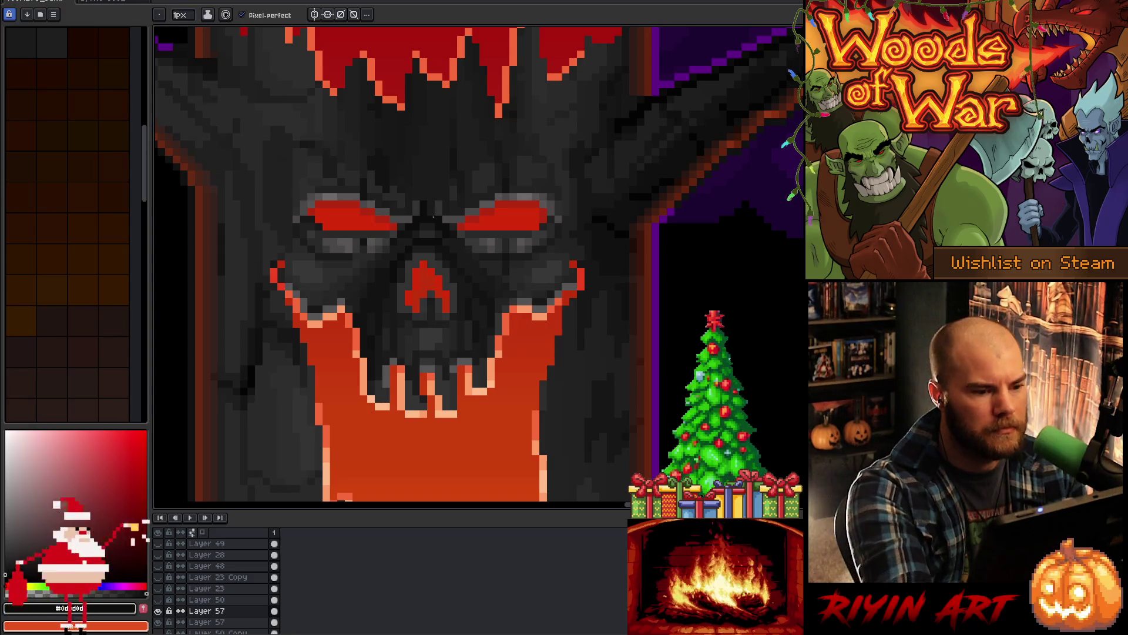
{"action": "left_click", "coordinate": [454, 234], "text": "alt"}
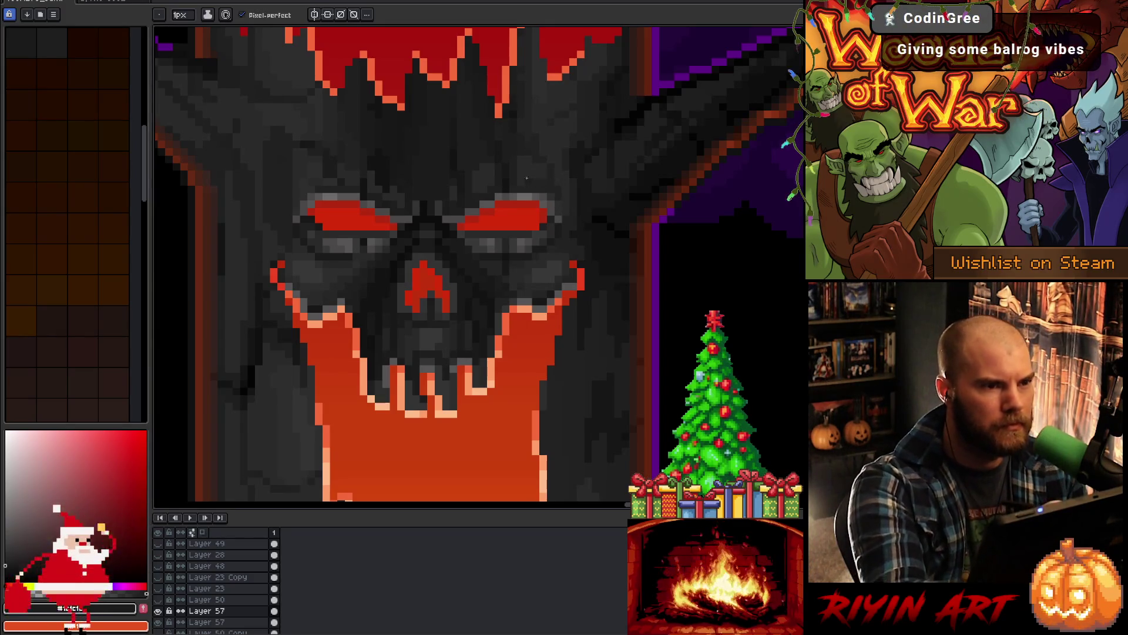
{"action": "left_click", "coordinate": [317, 290], "text": "alt"}
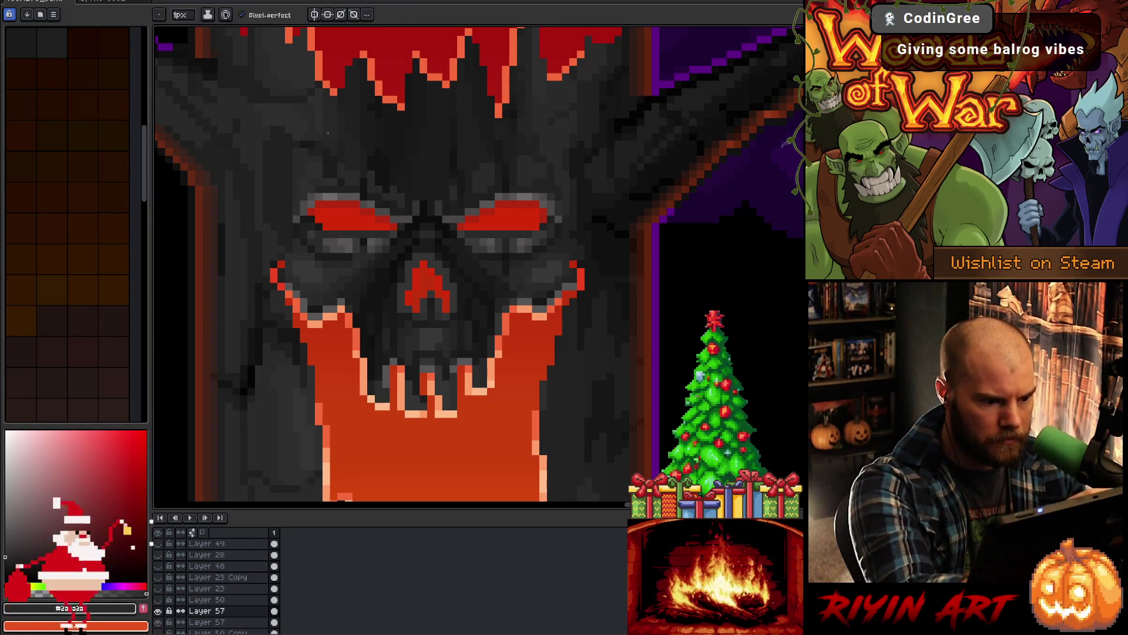
{"action": "left_click", "coordinate": [344, 294], "text": "alt"}
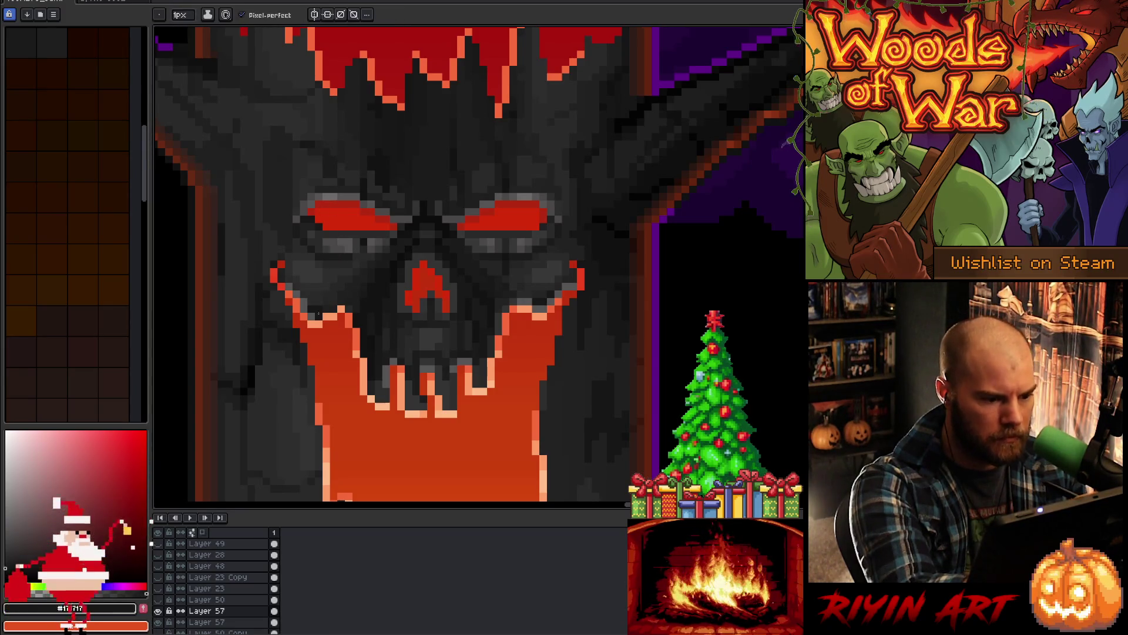
{"action": "left_click", "coordinate": [331, 308], "text": "alt"}
{"action": "left_click", "coordinate": [321, 307], "text": "alt"}
{"action": "left_click", "coordinate": [334, 305], "text": "alt"}
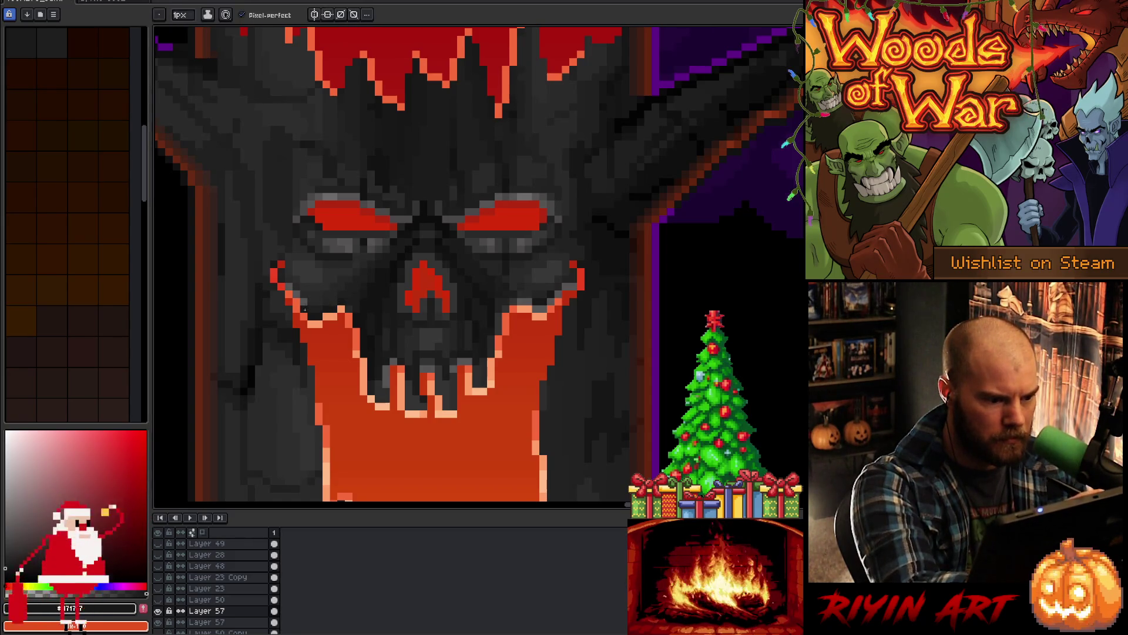
Step: Darken the left and right cheeks, then shade near the mouth with darker grey swatches
{"action": "left_click_drag", "start_coordinate": [306, 302], "coordinate": [294, 293]}
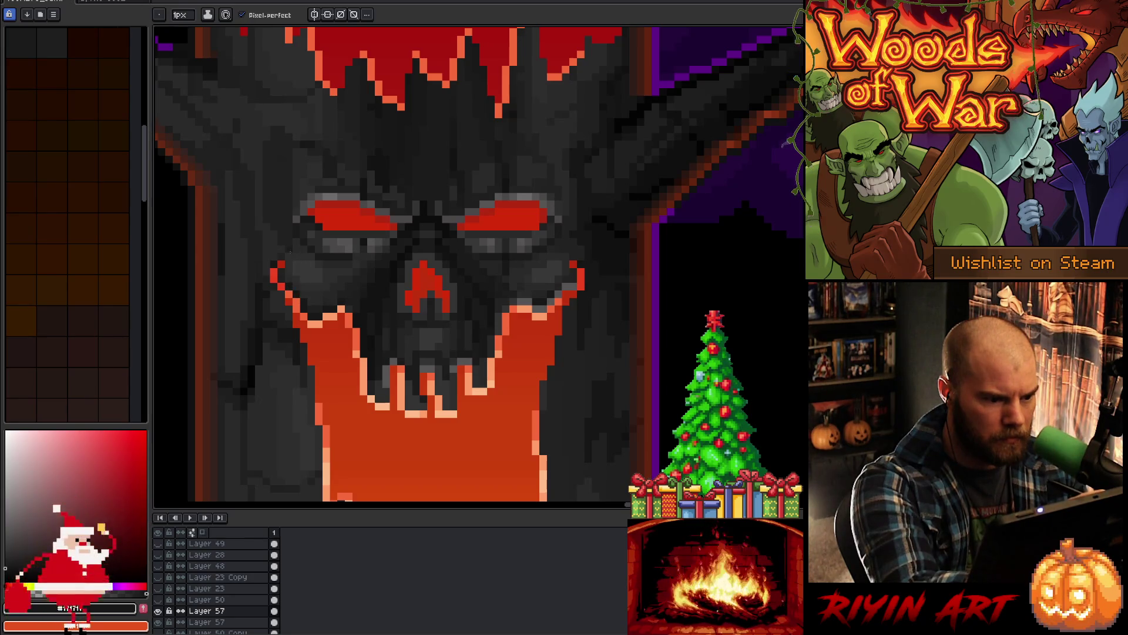
{"action": "left_click_drag", "start_coordinate": [528, 295], "coordinate": [538, 308]}
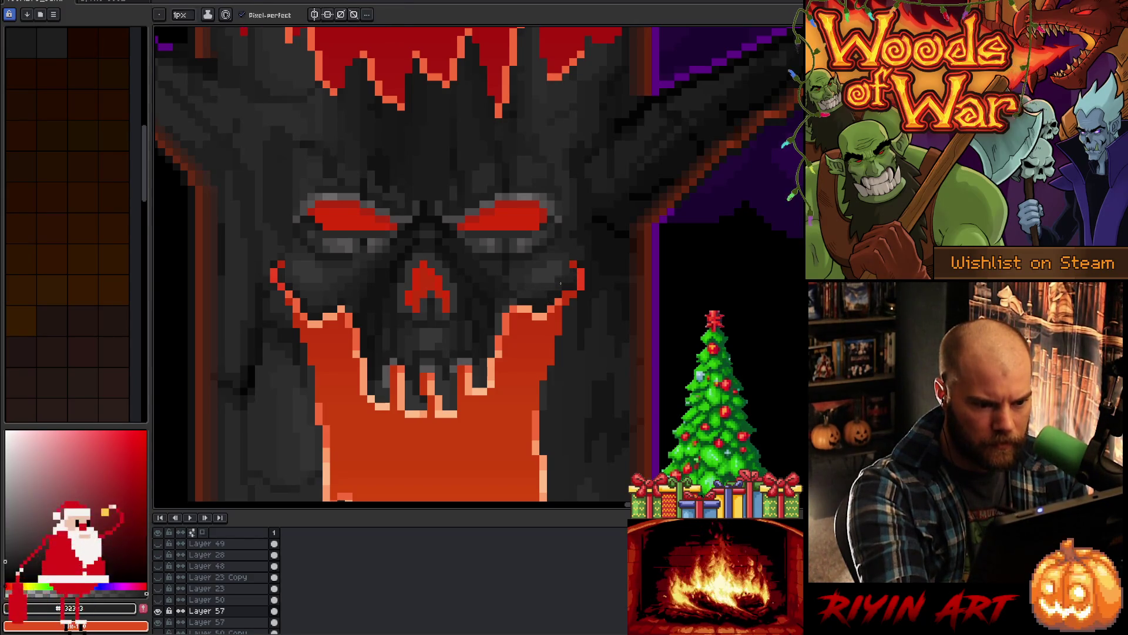
{"action": "left_click", "coordinate": [550, 271], "text": "alt"}
{"action": "left_click", "coordinate": [535, 271], "text": "alt"}
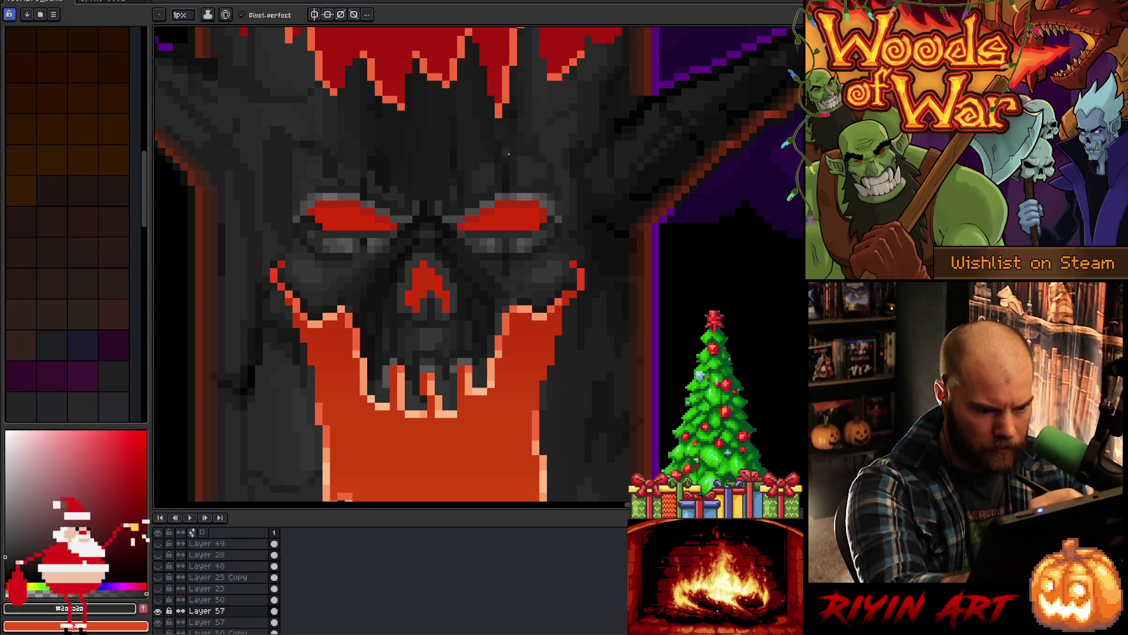
{"action": "left_click", "coordinate": [500, 282], "text": "alt"}
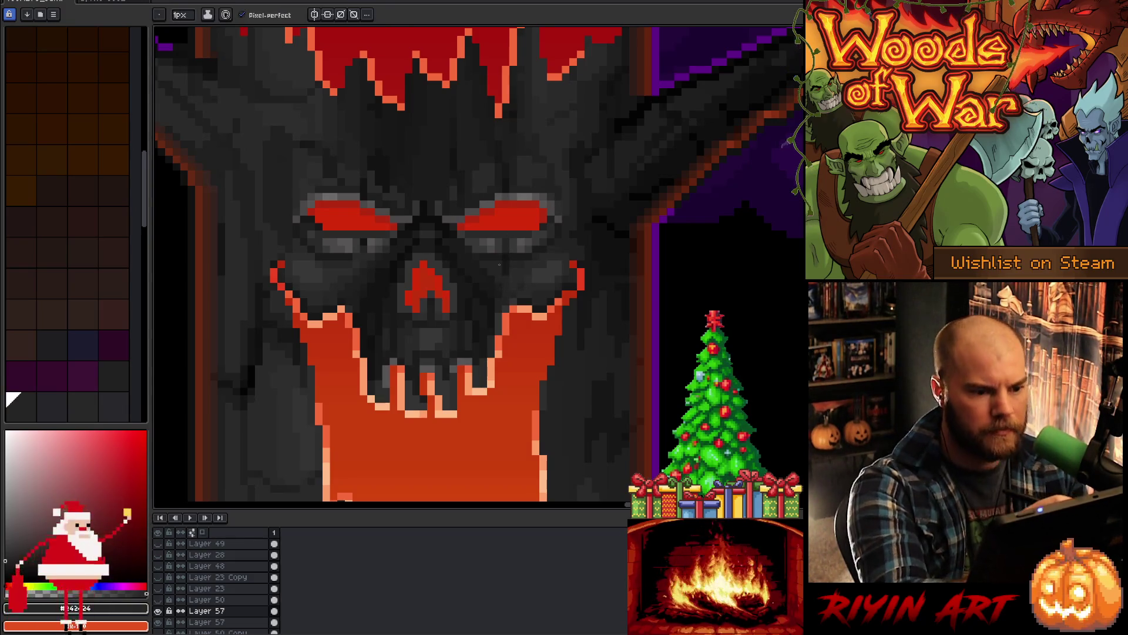
{"action": "left_click", "coordinate": [504, 295], "text": "alt"}
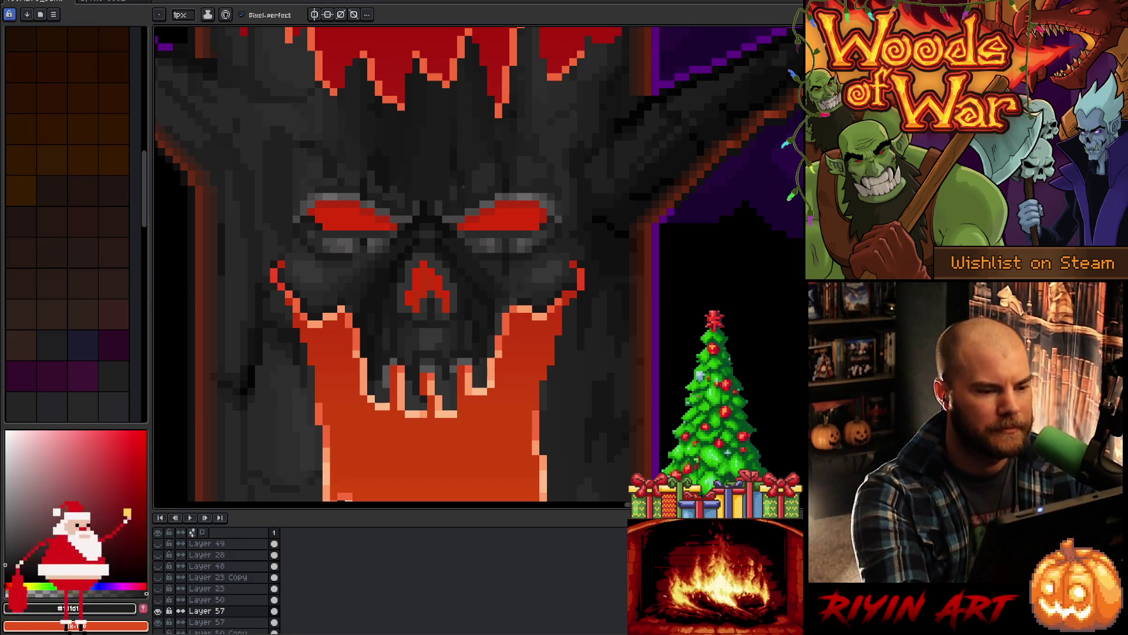
{"action": "left_click", "coordinate": [389, 361], "text": "alt"}
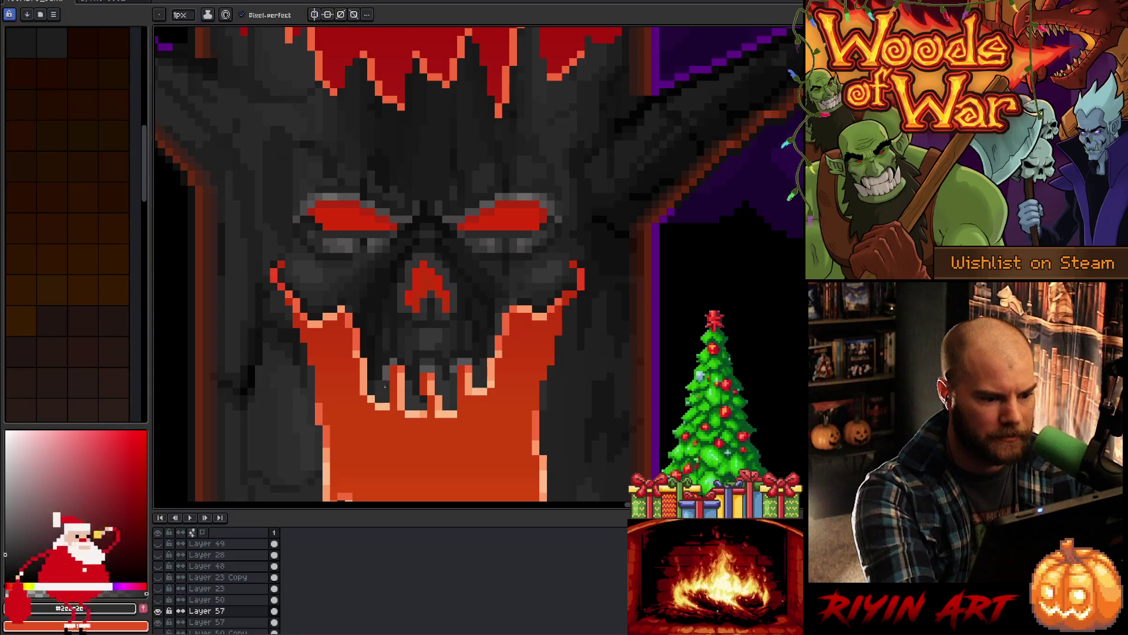
{"action": "left_click", "coordinate": [386, 364], "text": "alt"}
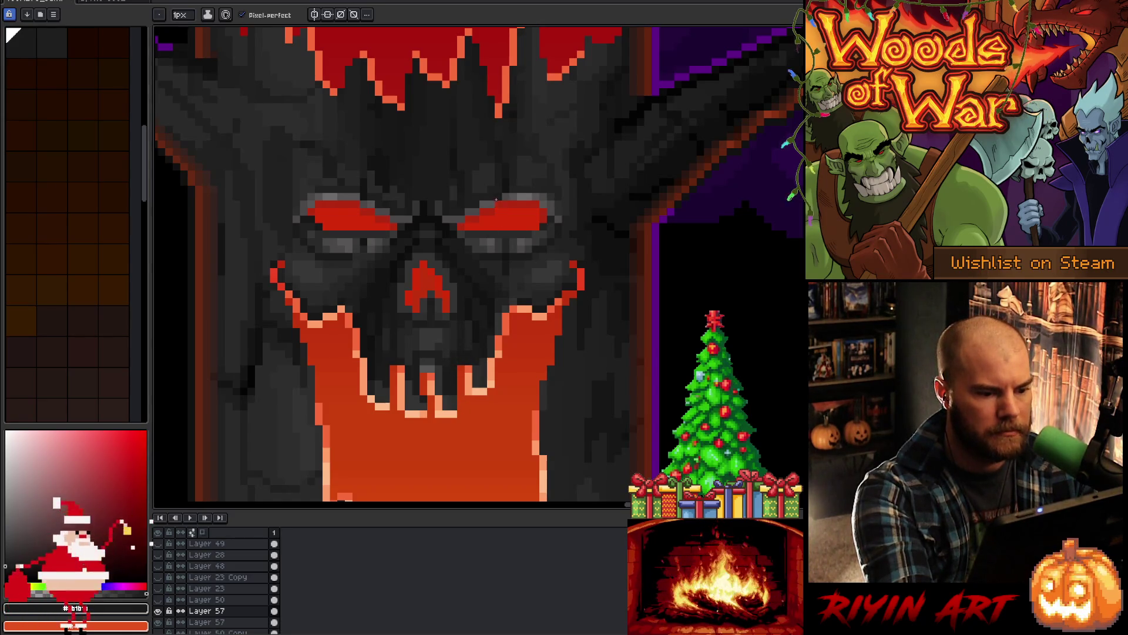
Step: Shade the bark beside the nose and upper mouth with sampled mid and near-black greys
{"action": "left_click", "coordinate": [457, 393], "text": "alt"}
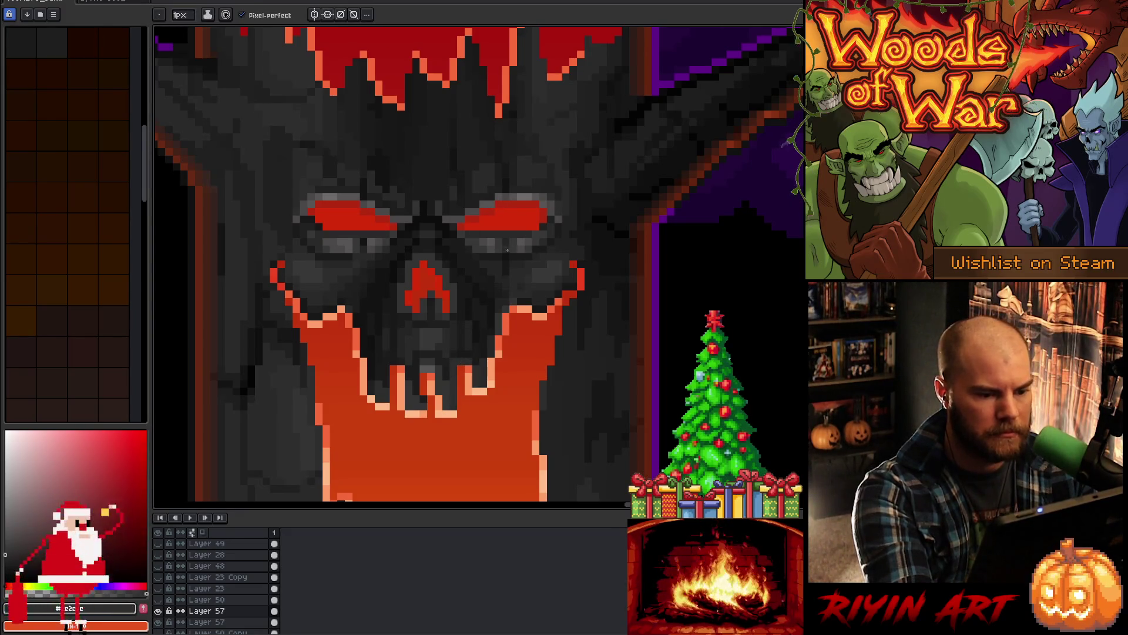
{"action": "left_click", "coordinate": [487, 346], "text": "alt"}
{"action": "left_click", "coordinate": [481, 362], "text": "alt"}
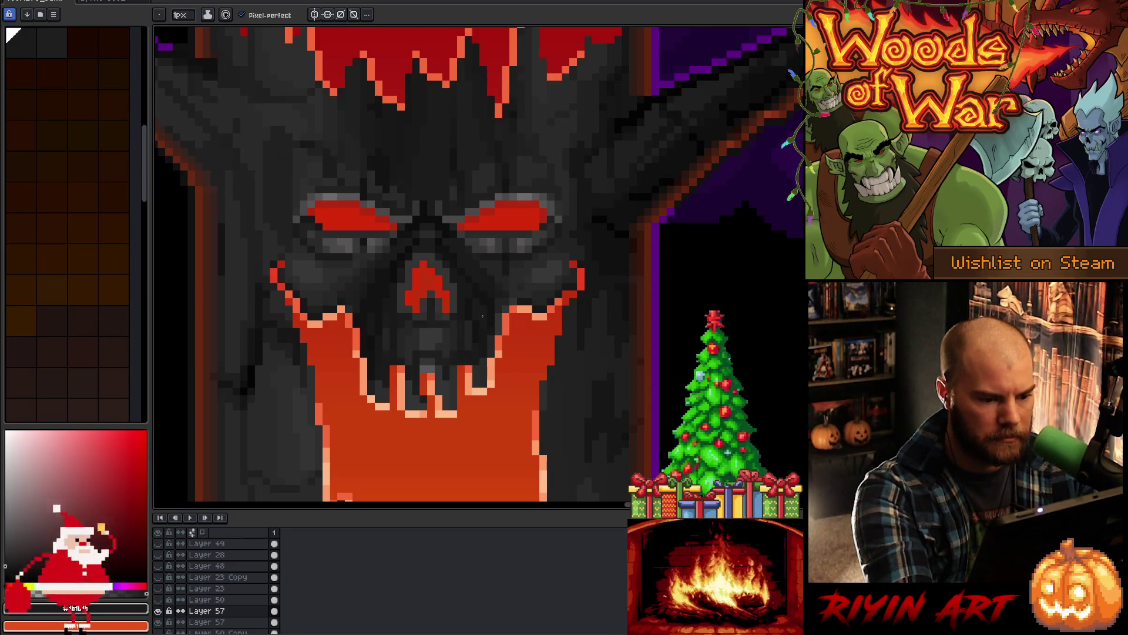
{"action": "left_click", "coordinate": [449, 388], "text": "alt"}
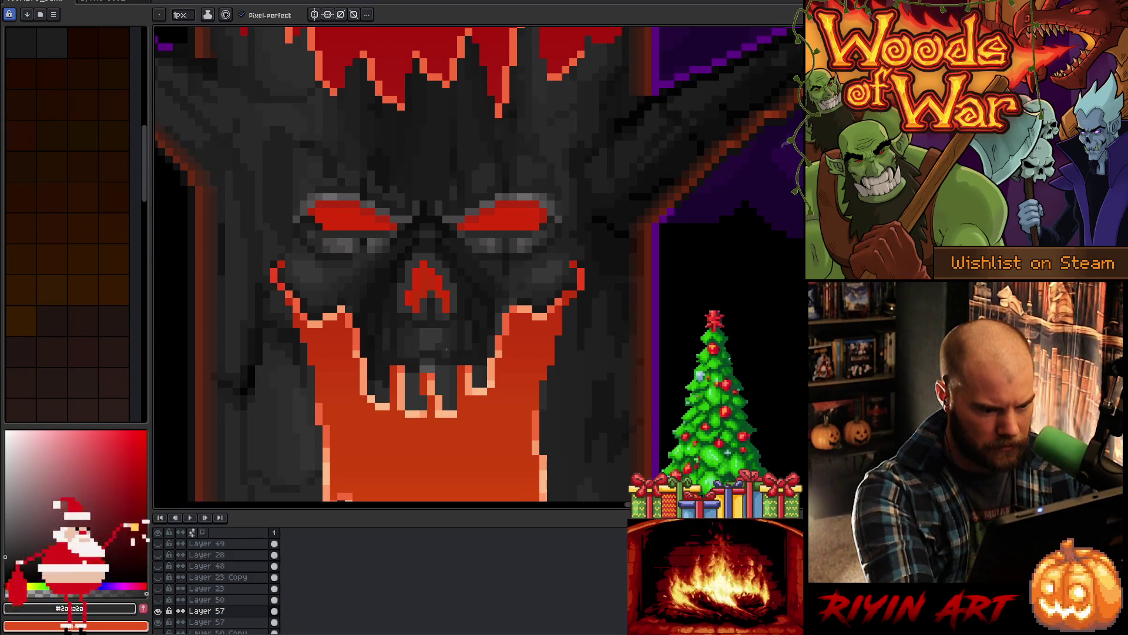
{"action": "key", "text": "alt"}
{"action": "left_click", "coordinate": [404, 348], "text": "alt"}
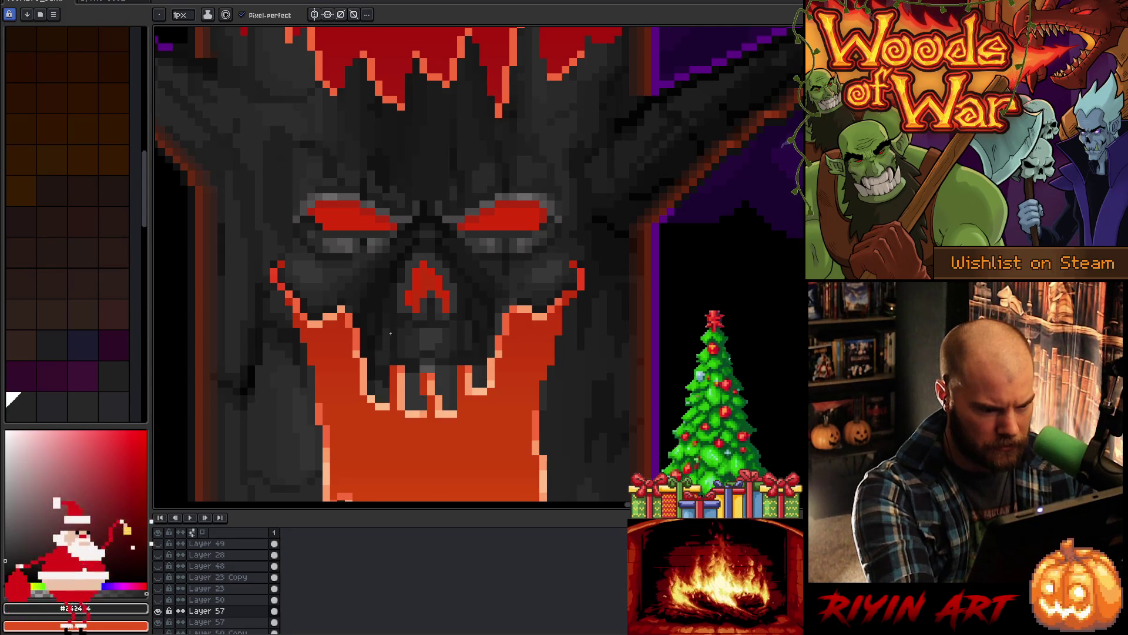
{"action": "left_click", "coordinate": [387, 363], "text": "alt"}
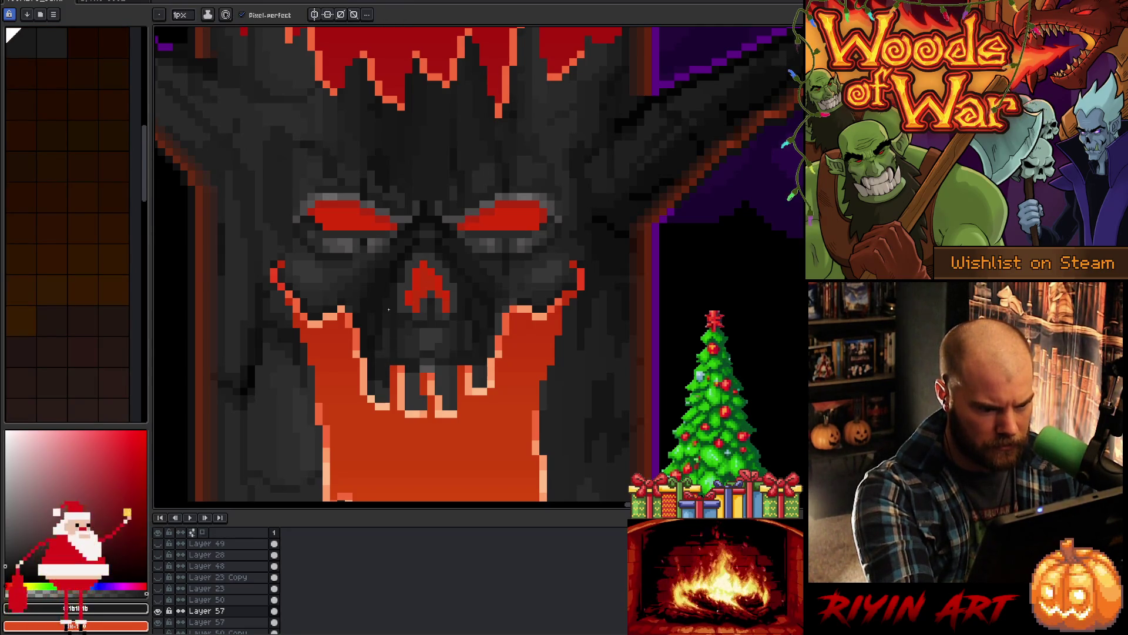
{"action": "left_click", "coordinate": [379, 359], "text": "alt"}
Step: Darken the shading by the lower-right tooth, between the eyes, and over the dark mouth area
{"action": "left_click", "coordinate": [486, 359], "text": "alt"}
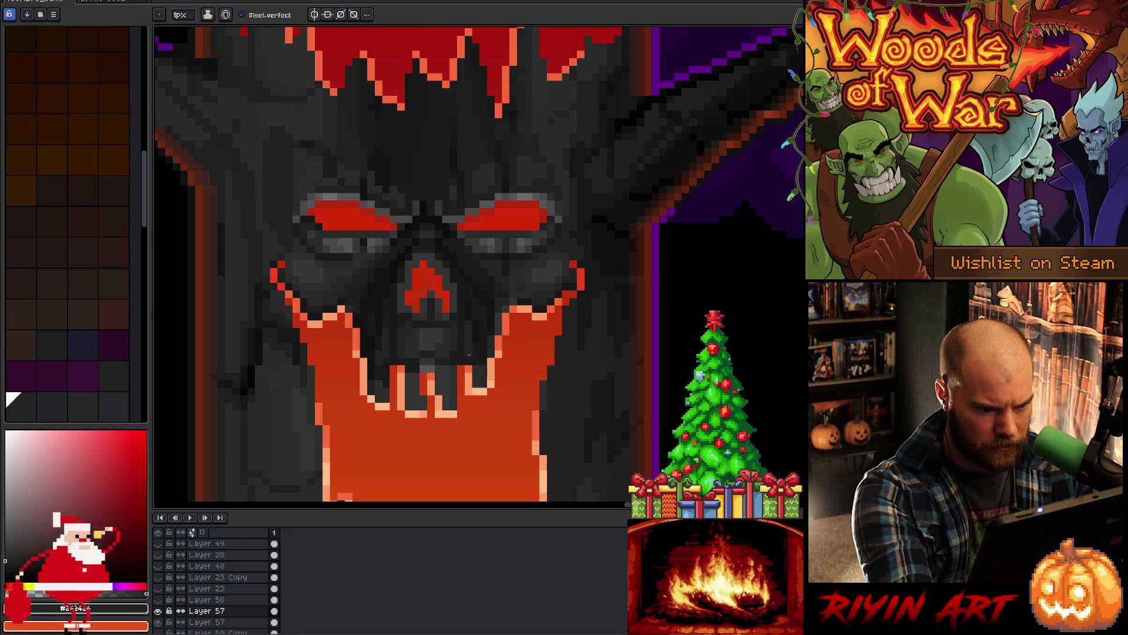
{"action": "left_click", "coordinate": [483, 339], "text": "alt"}
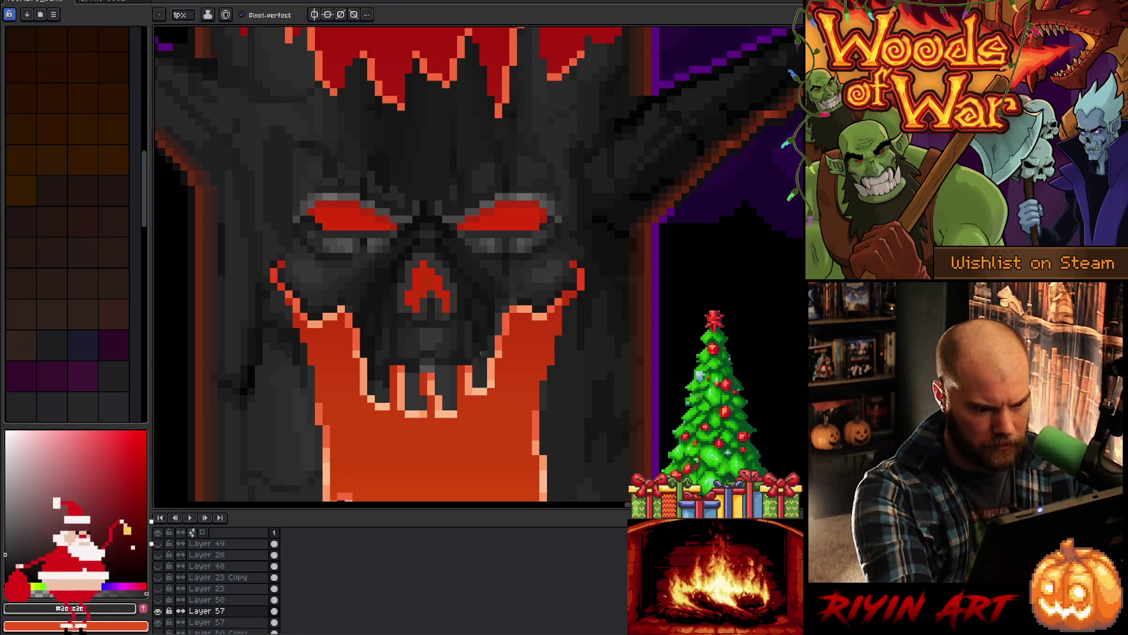
{"action": "left_click", "coordinate": [482, 360], "text": "alt"}
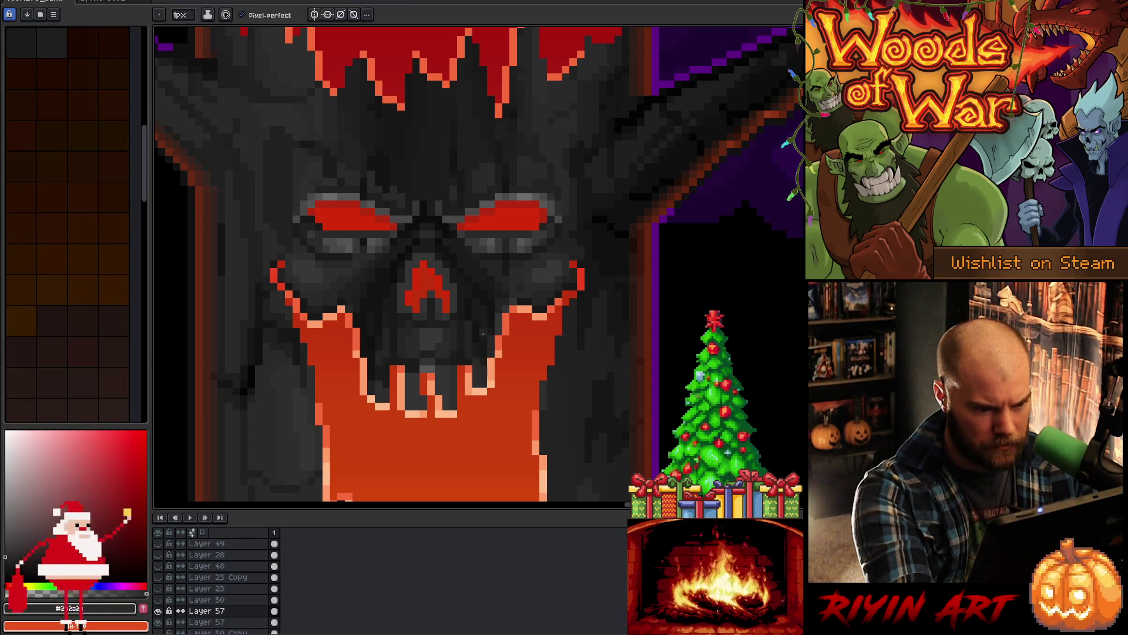
{"action": "left_click", "coordinate": [479, 340], "text": "alt"}
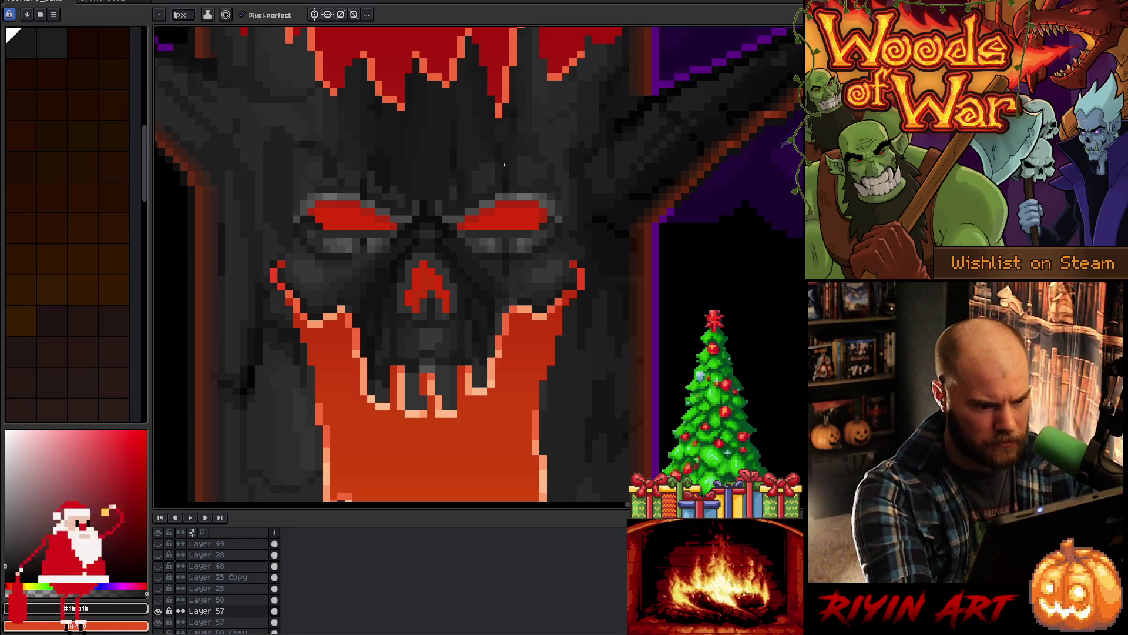
{"action": "left_click", "coordinate": [384, 371], "text": "alt"}
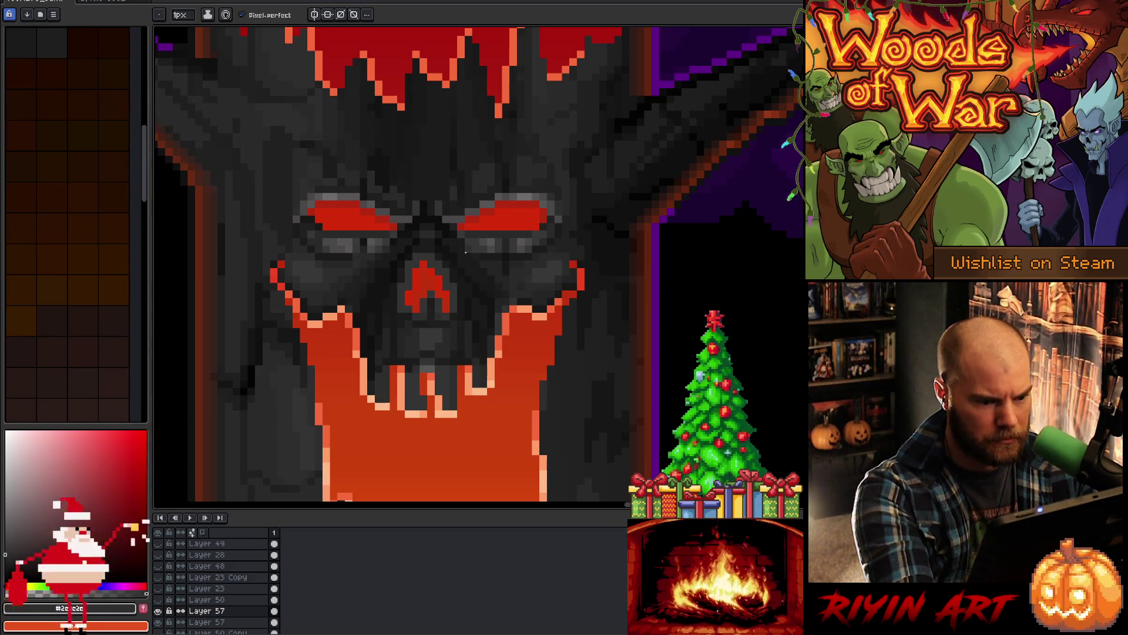
{"action": "left_click", "coordinate": [454, 360], "text": "alt"}
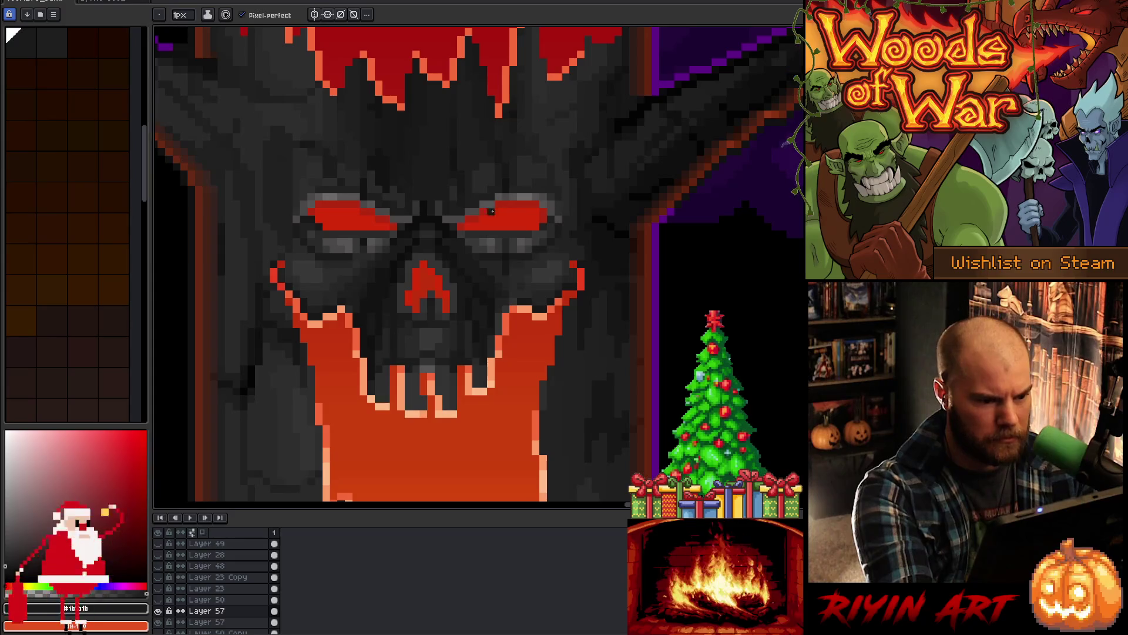
{"action": "left_click", "coordinate": [453, 323], "text": "alt"}
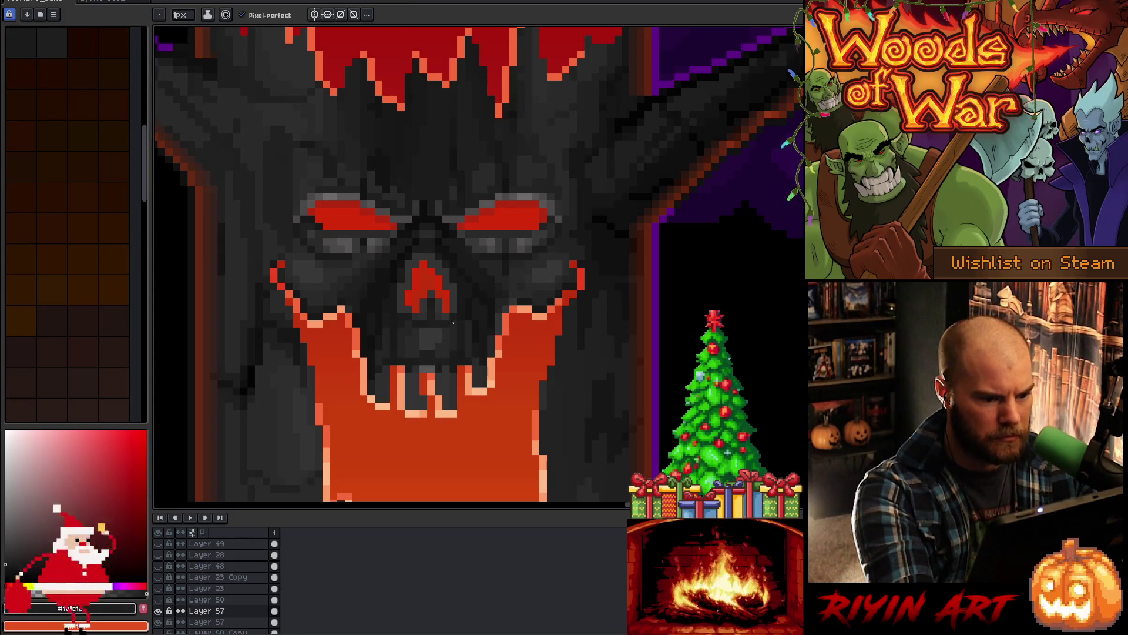
{"action": "left_click", "coordinate": [439, 339], "text": "alt"}
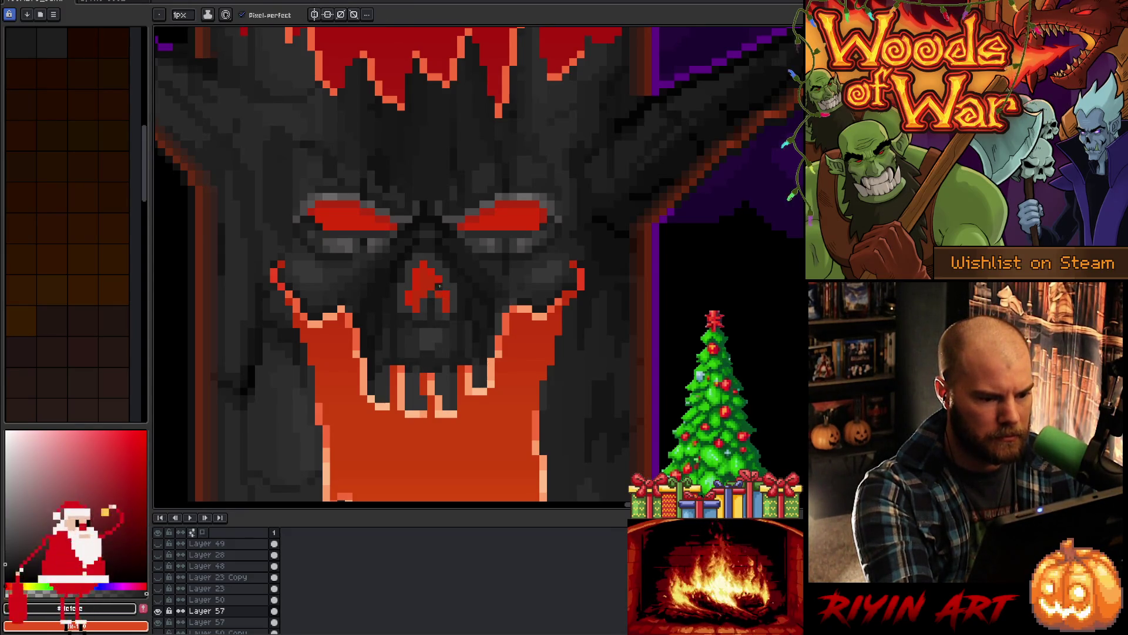
Step: Blend lighter and near-black greys beside the nose and across the right cheek
{"action": "left_click", "coordinate": [441, 303], "text": "alt"}
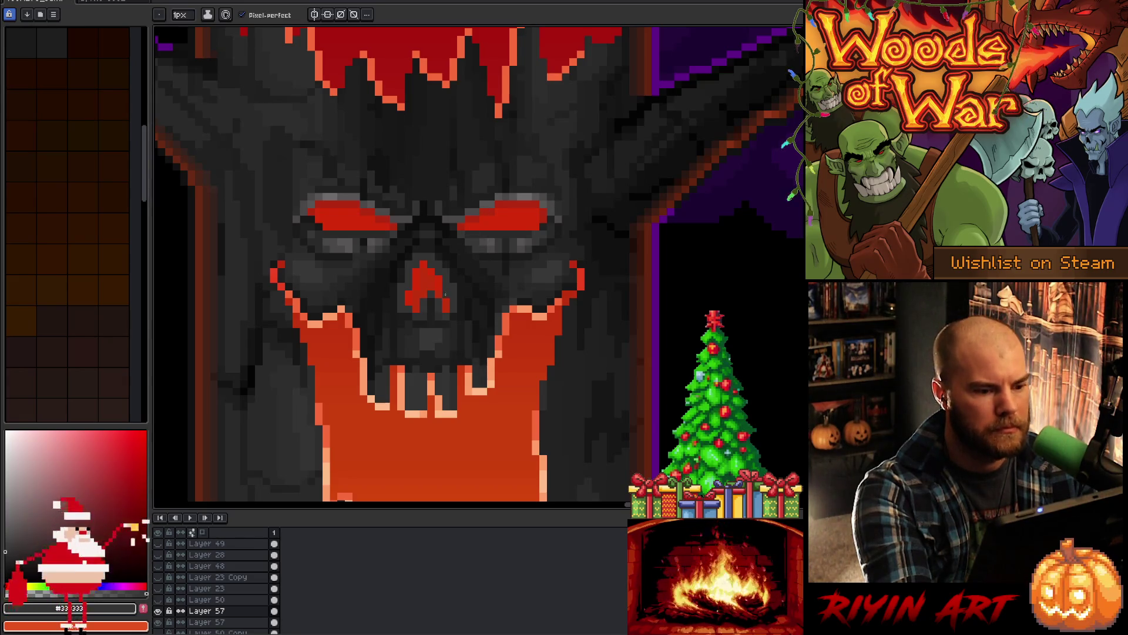
{"action": "left_click", "coordinate": [433, 352], "text": "alt"}
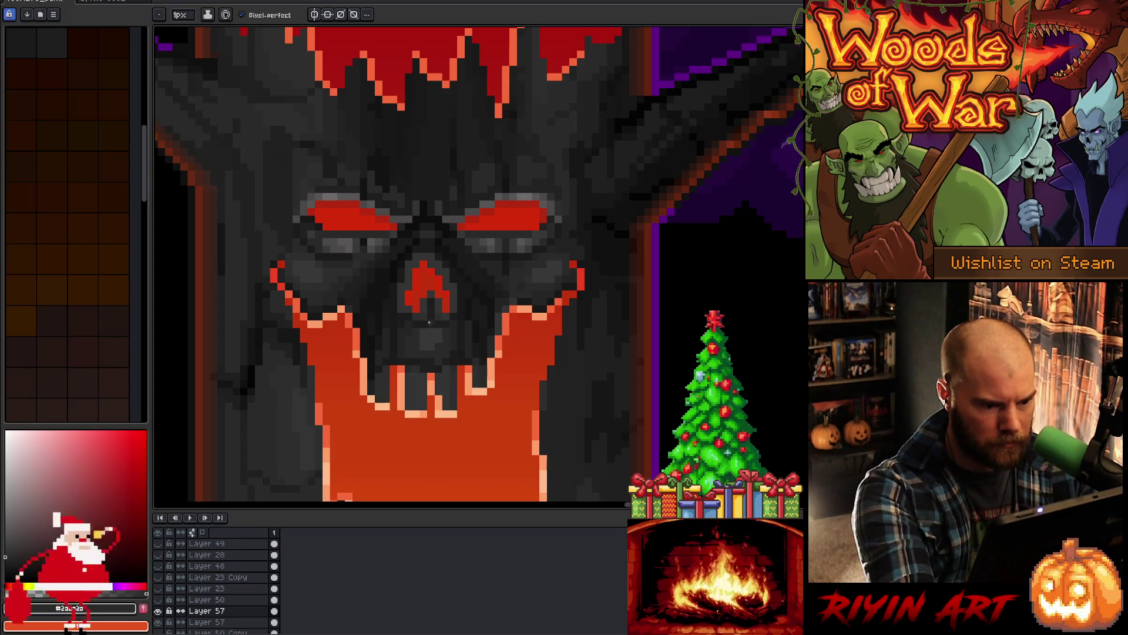
{"action": "left_click", "coordinate": [520, 239], "text": "alt"}
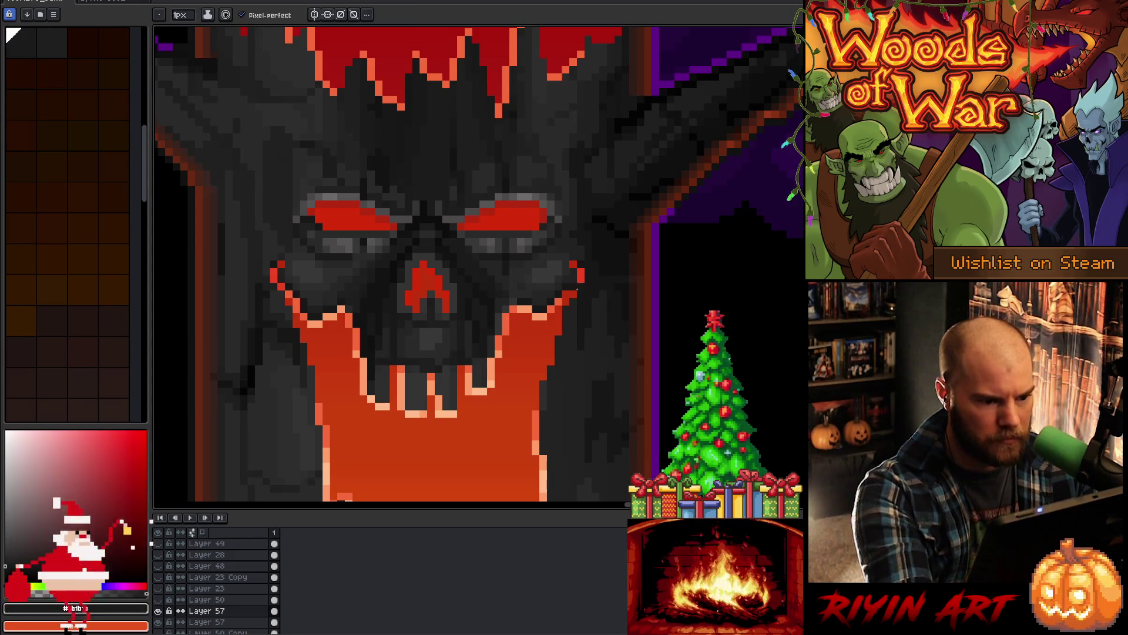
{"action": "left_click", "coordinate": [483, 347], "text": "alt"}
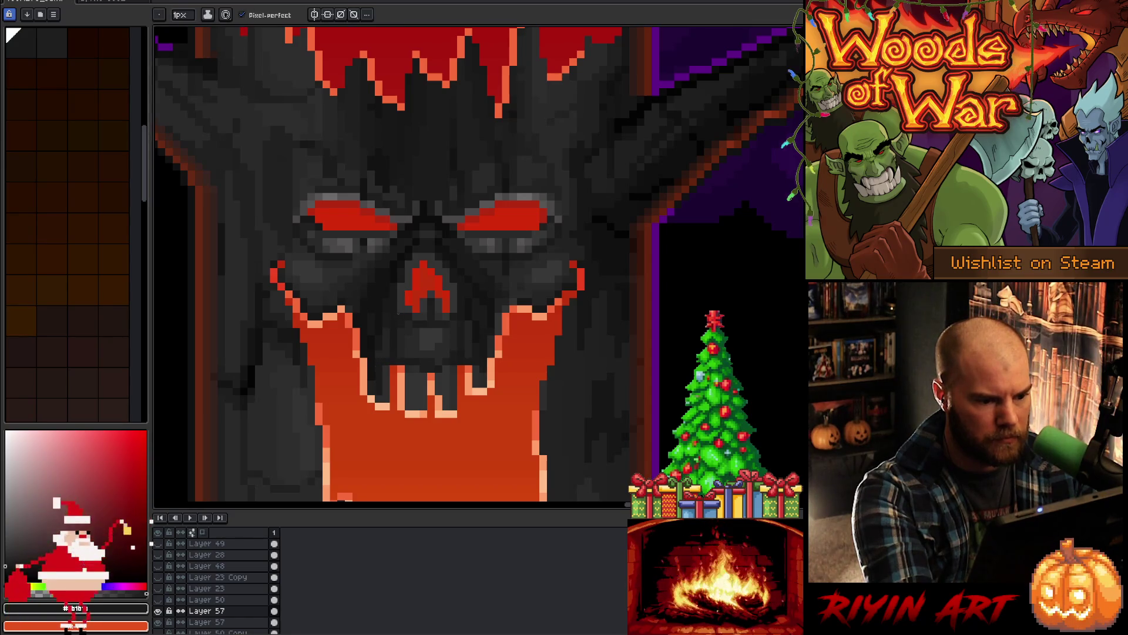
{"action": "left_click", "coordinate": [379, 372], "text": "alt"}
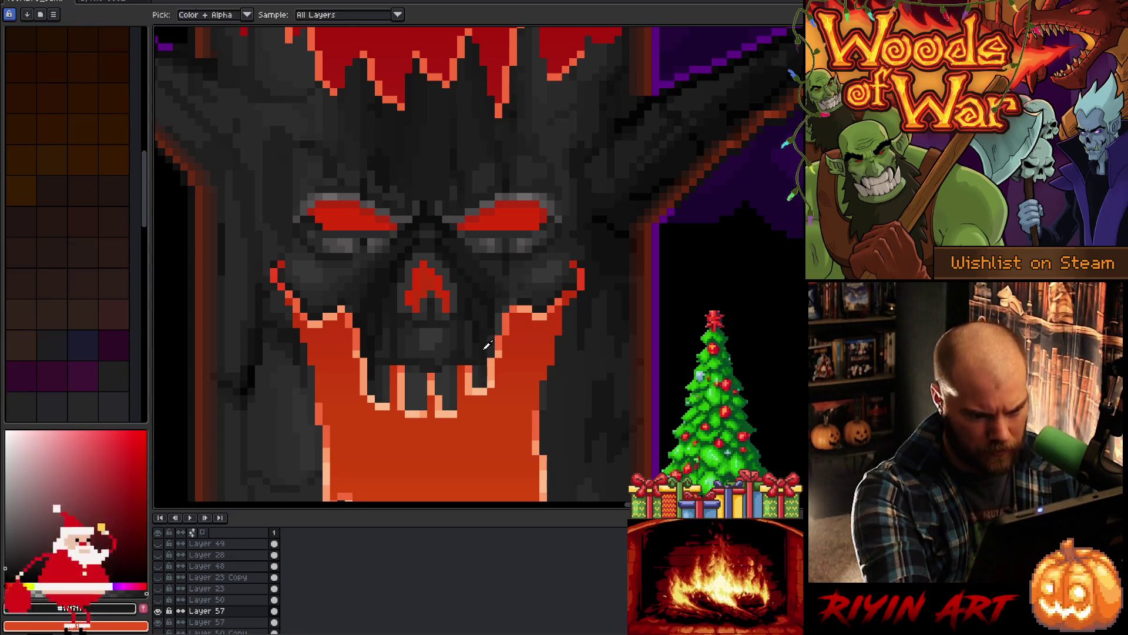
{"action": "left_click", "coordinate": [497, 318], "text": "alt"}
{"action": "left_click", "coordinate": [499, 310], "text": "alt"}
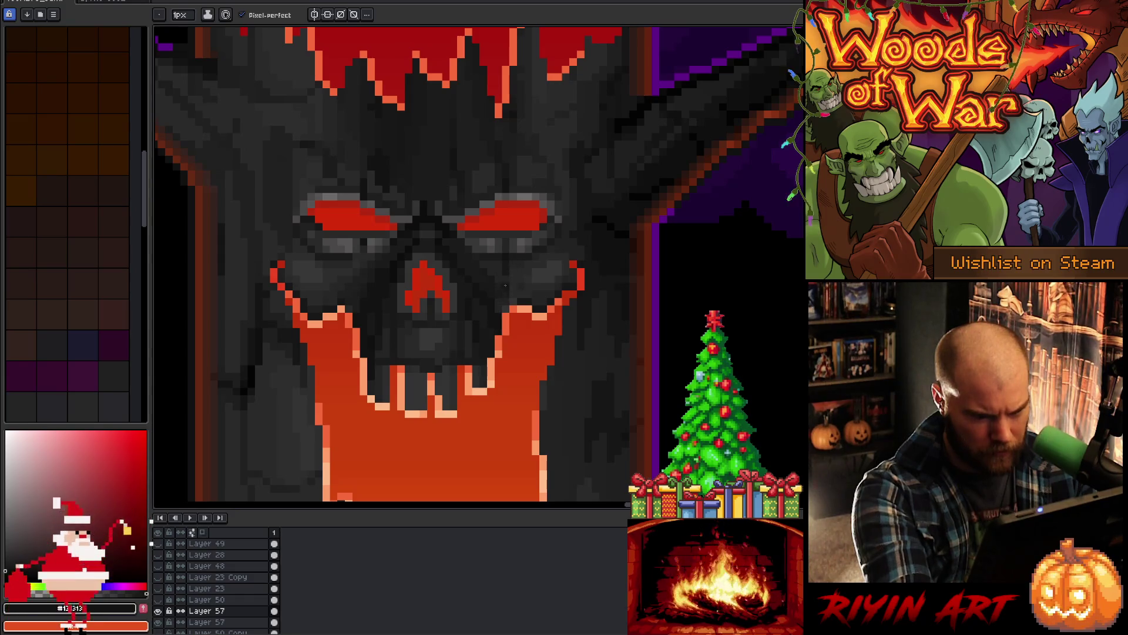
{"action": "left_click", "coordinate": [500, 301], "text": "alt"}
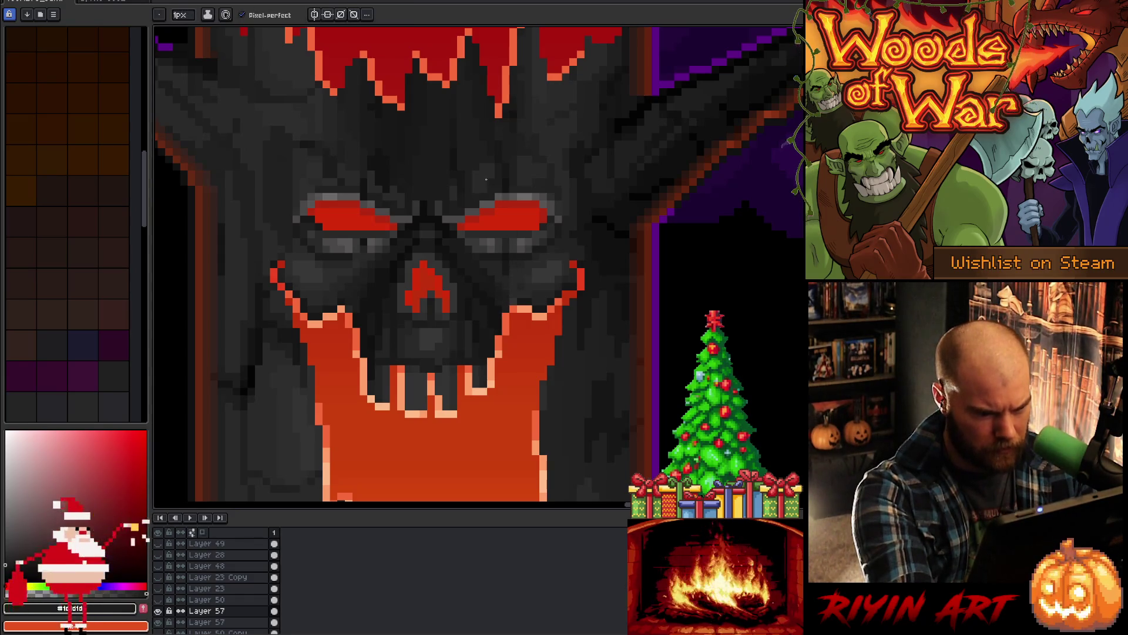
Step: Even out the brow and under-eye shading, adding lighter grey highlights around the right eye
{"action": "left_click", "coordinate": [509, 280], "text": "alt"}
{"action": "left_click", "coordinate": [510, 279], "text": "alt"}
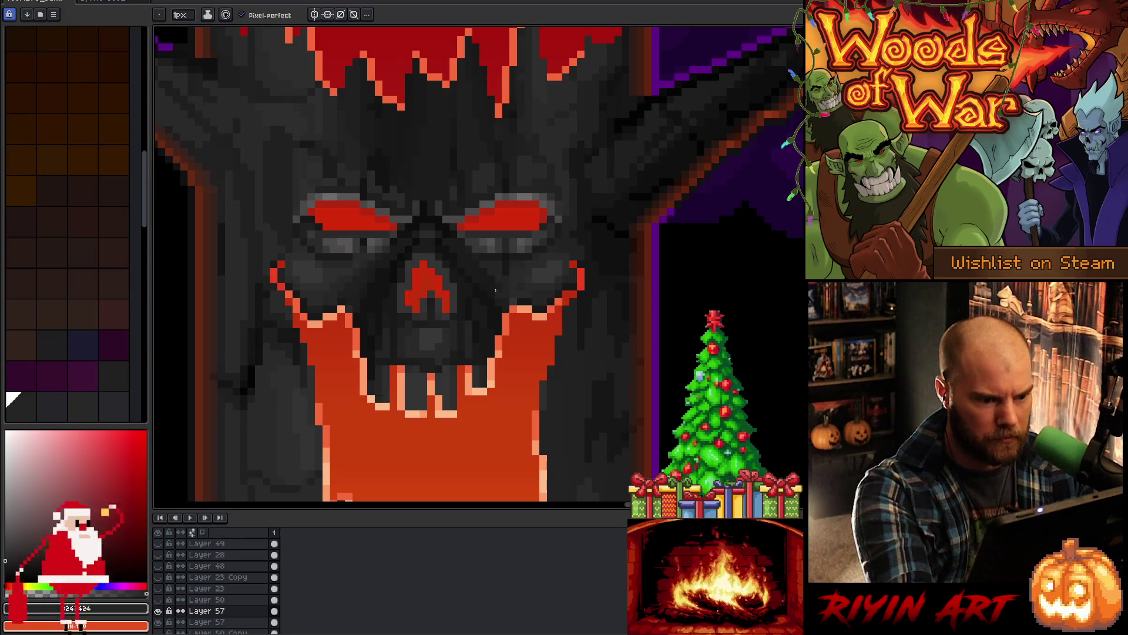
{"action": "left_click", "coordinate": [517, 272], "text": "alt"}
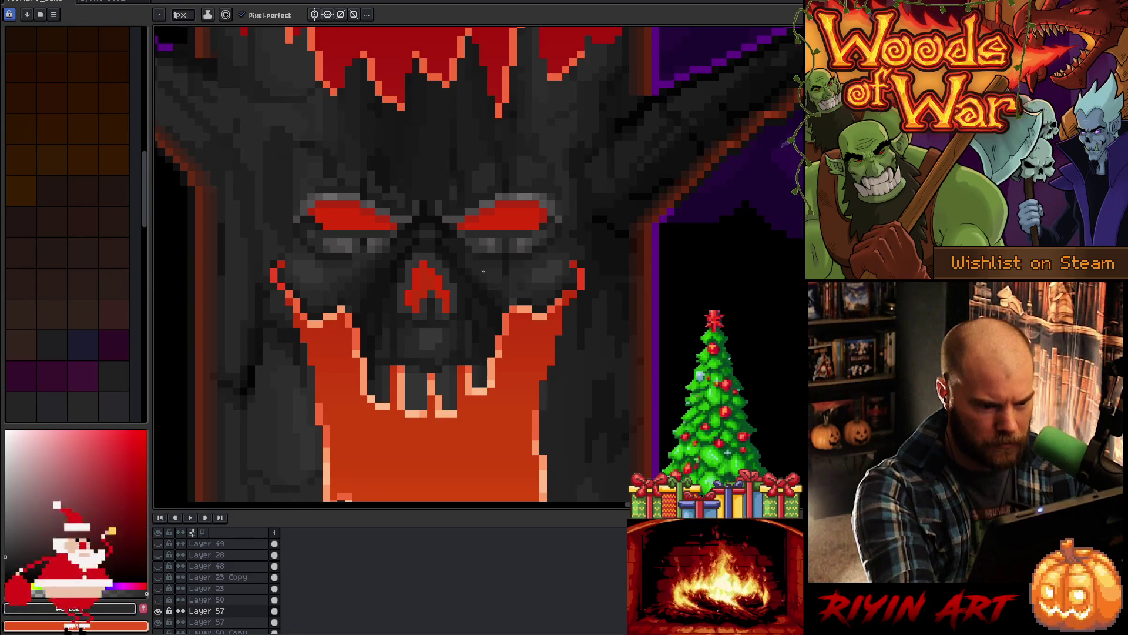
{"action": "left_click", "coordinate": [376, 268], "text": "alt"}
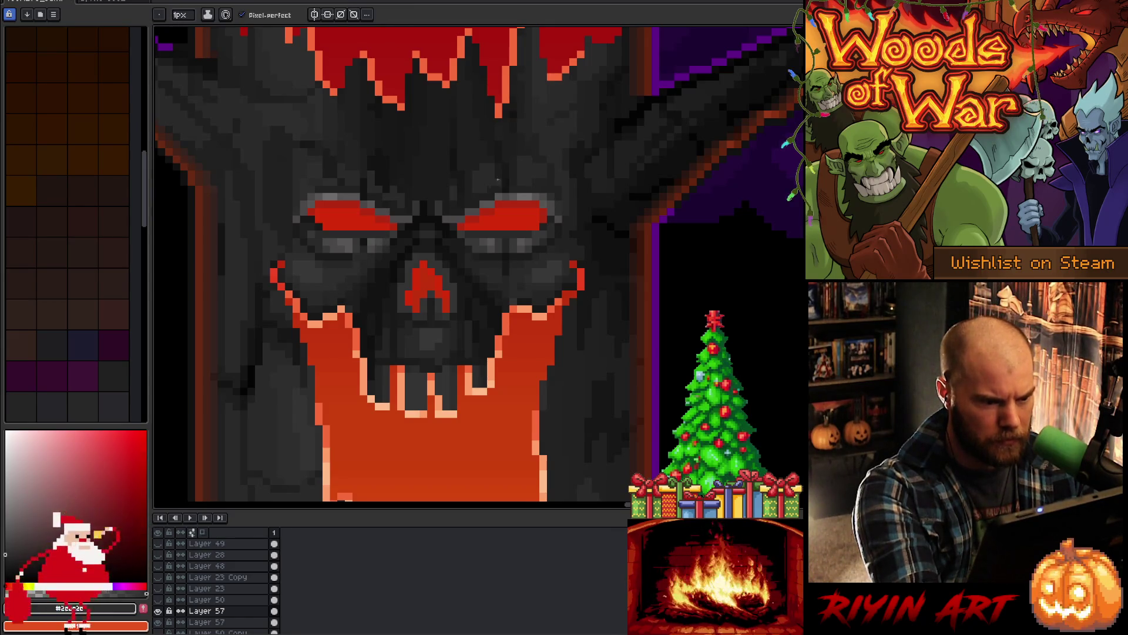
{"action": "left_click", "coordinate": [324, 278], "text": "alt"}
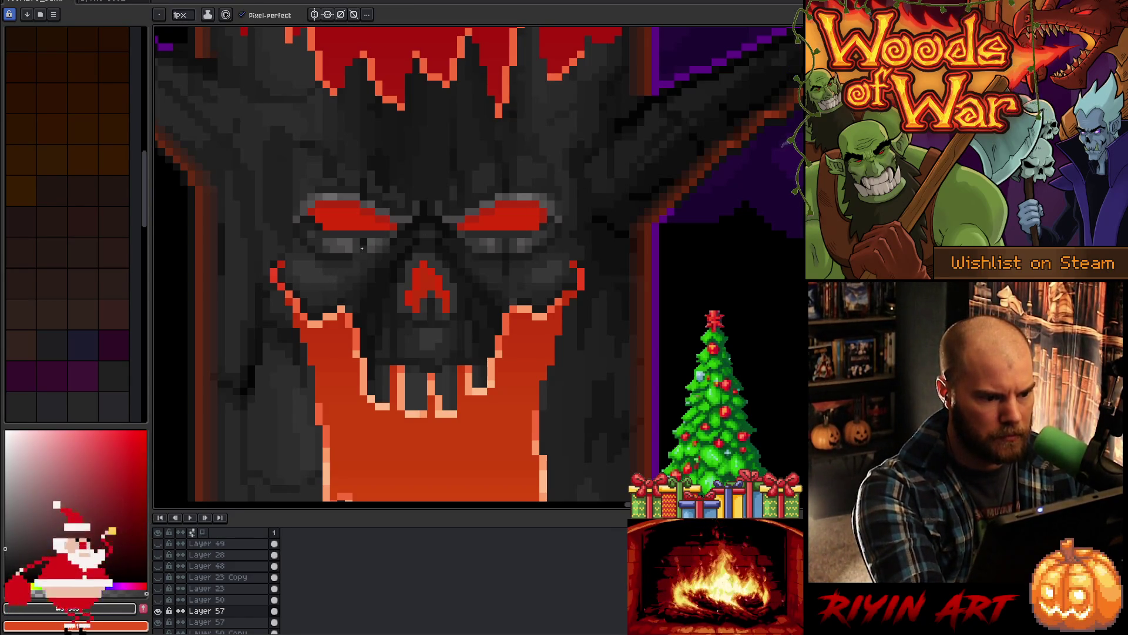
{"action": "left_click", "coordinate": [532, 280], "text": "alt"}
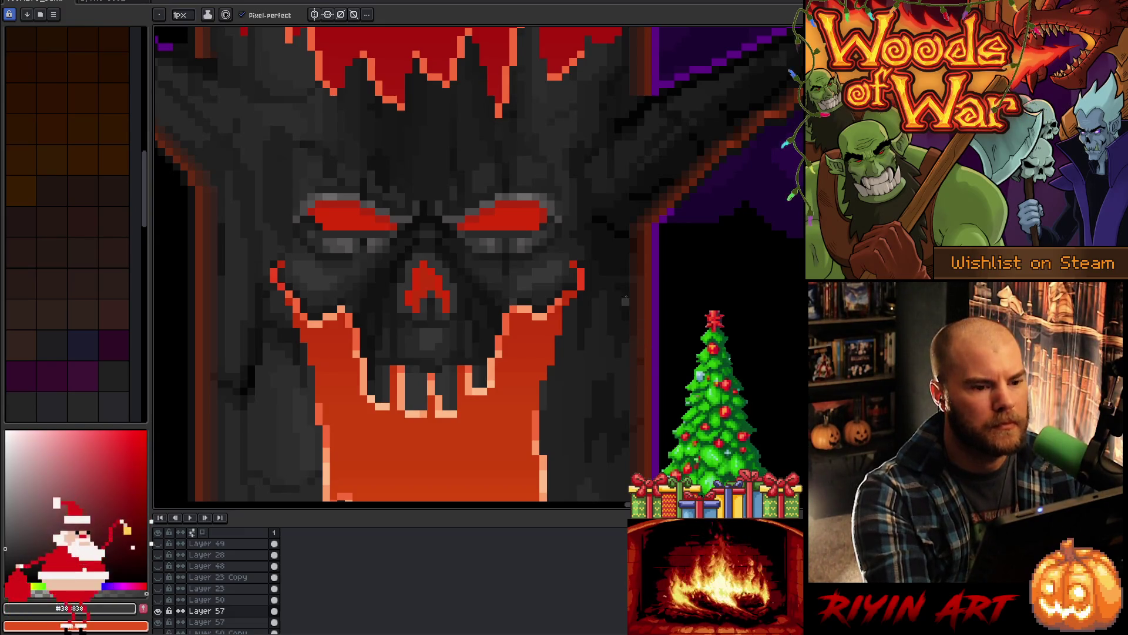
{"action": "left_click", "coordinate": [544, 241], "text": "alt"}
{"action": "left_click", "coordinate": [543, 242], "text": "alt"}
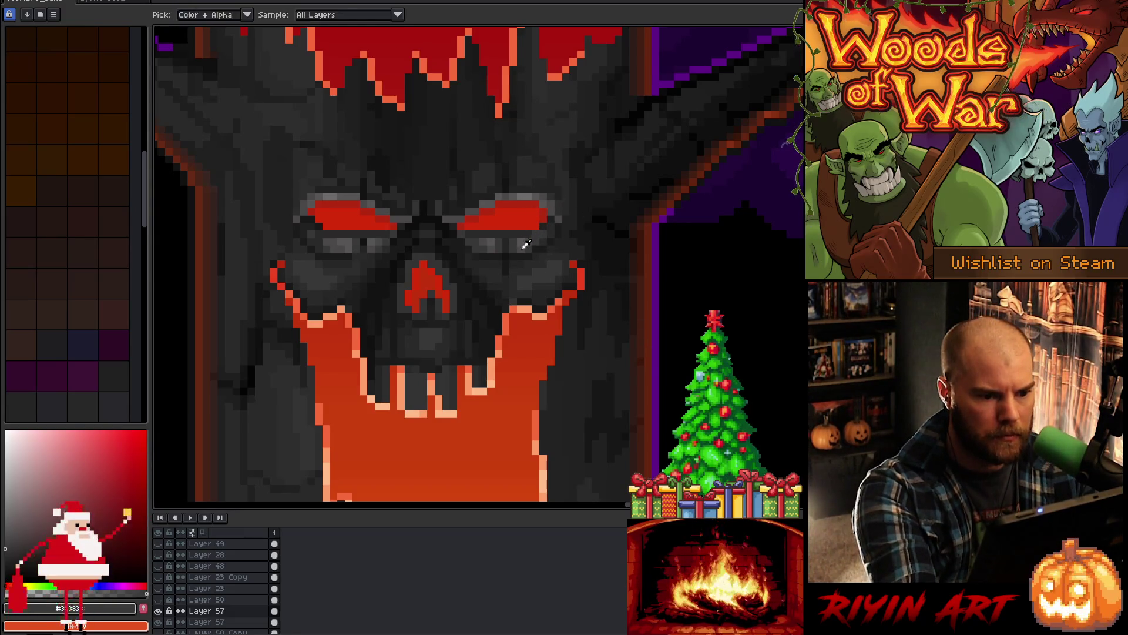
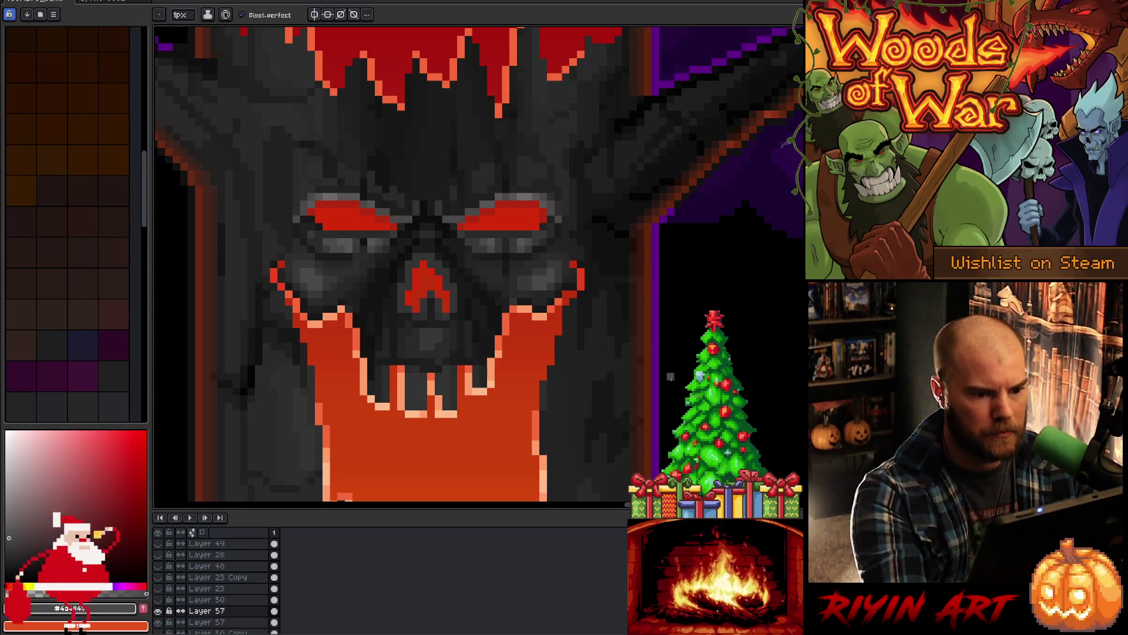
Step: Sample the dark greys #171717 and #242424 from the skull face
{"action": "right_click", "coordinate": [567, 278]}
{"action": "key", "text": "Escape"}
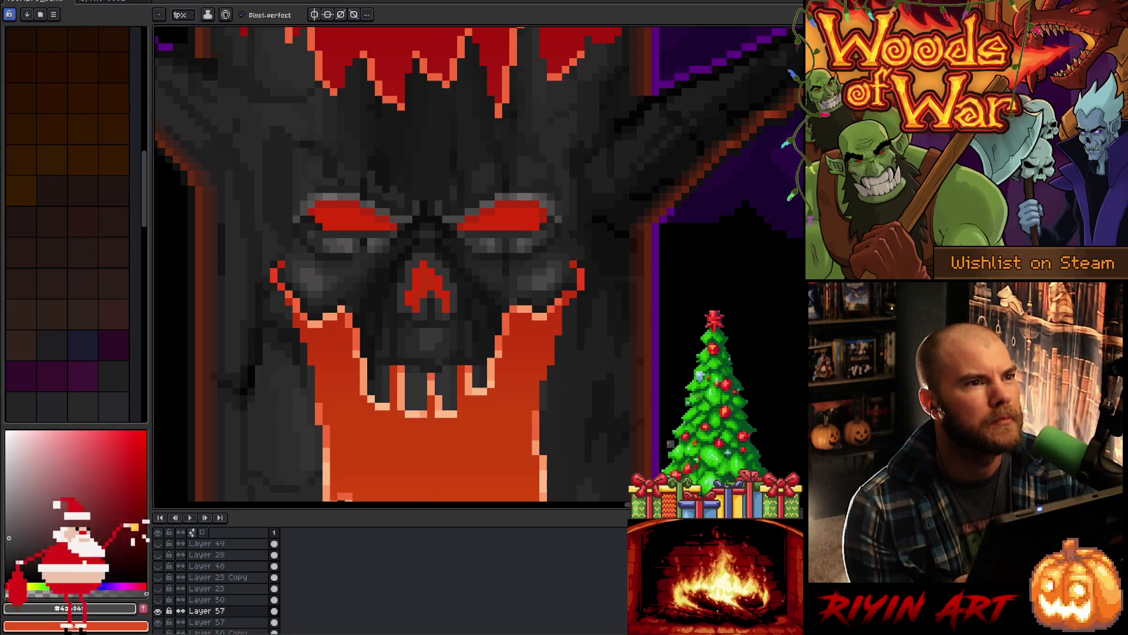
{"action": "left_click", "coordinate": [539, 303], "text": "alt"}
{"action": "left_click", "coordinate": [533, 301], "text": "alt"}
{"action": "left_click", "coordinate": [517, 297], "text": "alt"}
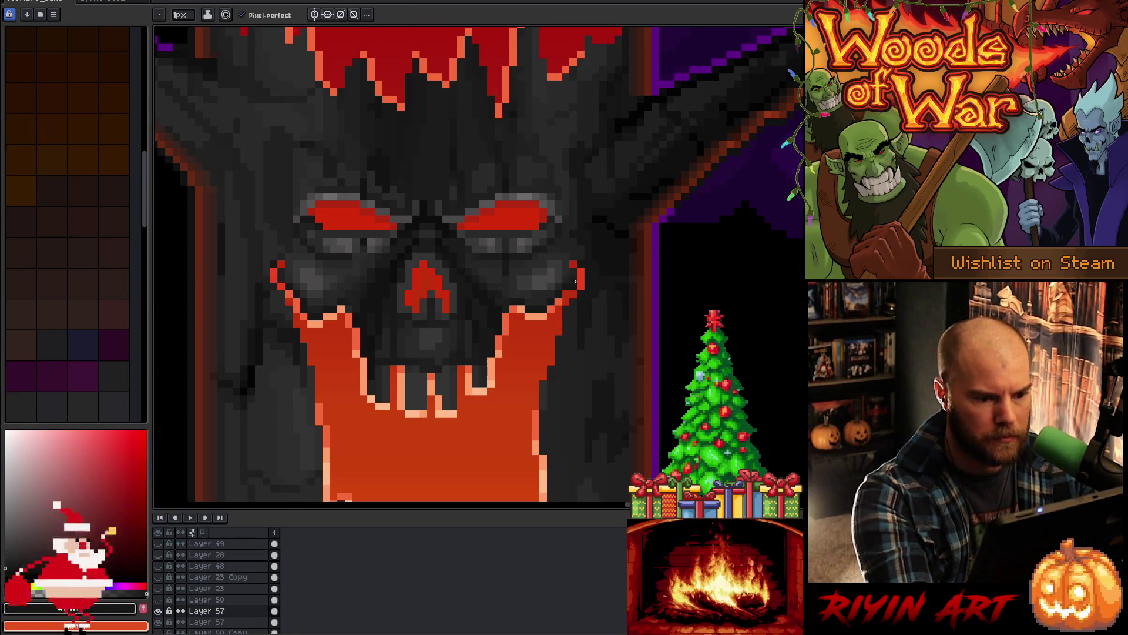
{"action": "left_click", "coordinate": [529, 294], "text": "alt"}
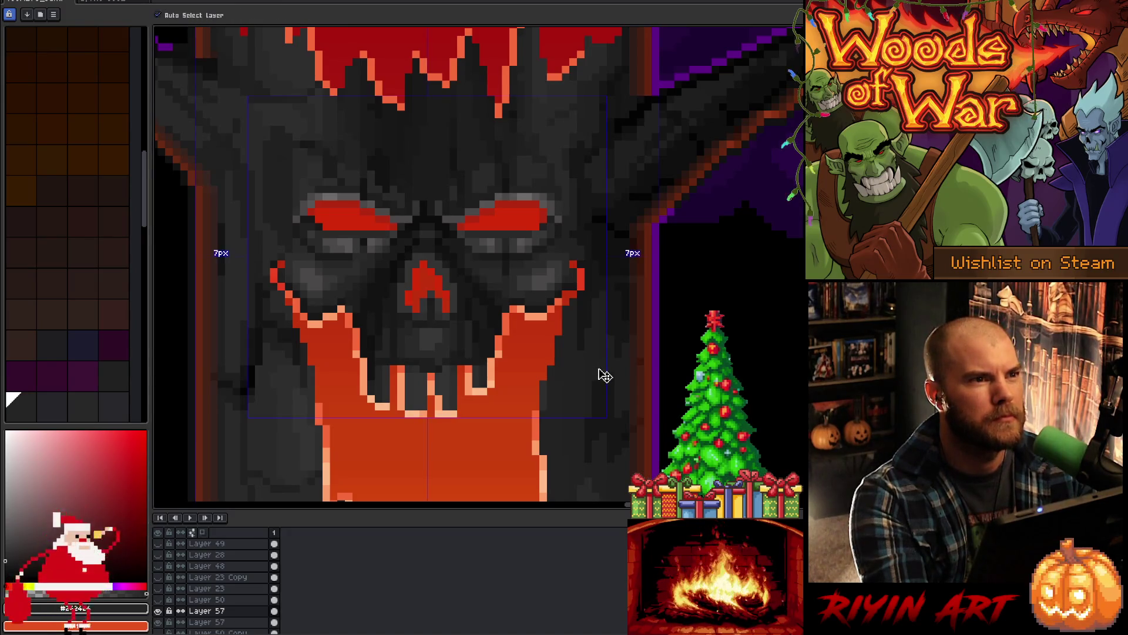
{"action": "right_click", "coordinate": [599, 373]}
{"action": "key", "text": "Escape"}
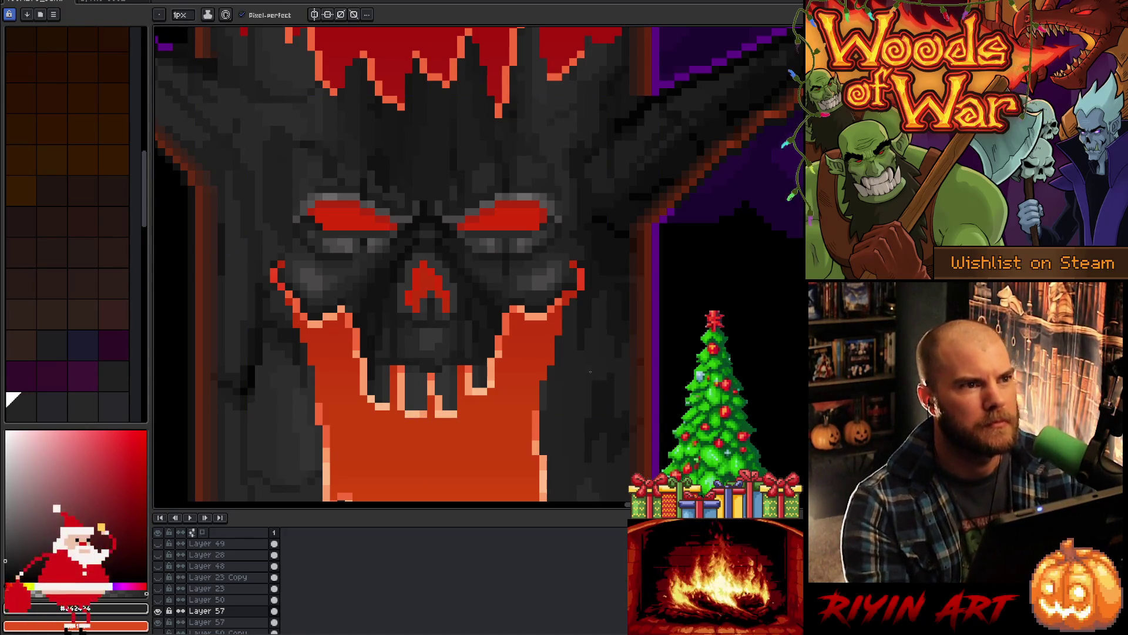
Step: Pick the light peach colour and draw highlight pixels down a tooth's edge
{"action": "left_click", "coordinate": [438, 393]}
{"action": "left_click", "coordinate": [438, 405], "text": "alt"}
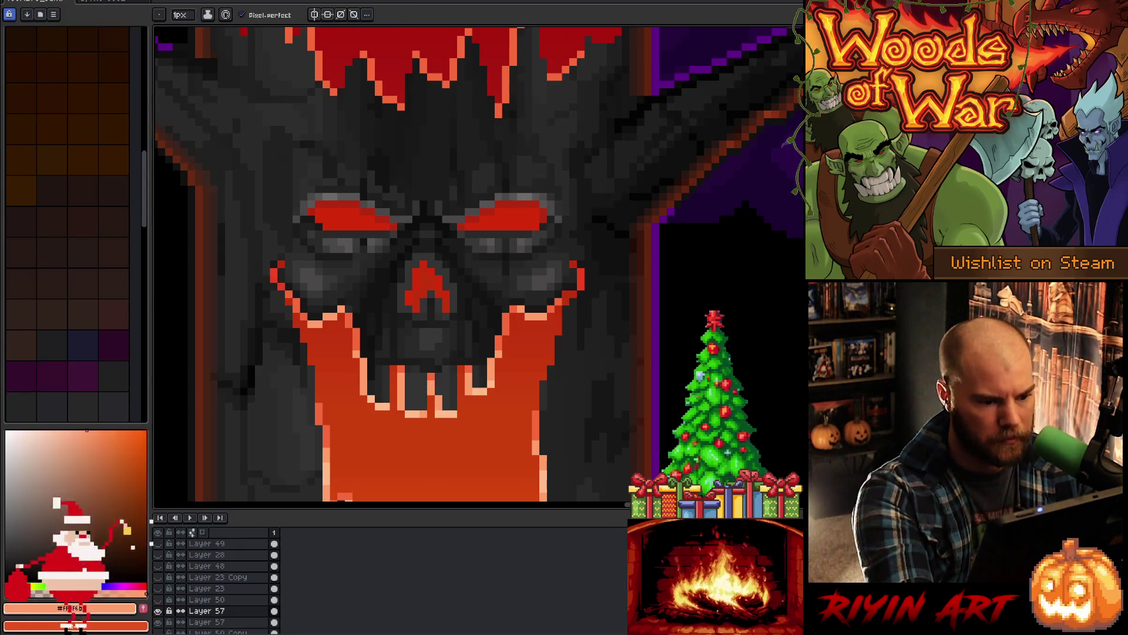
{"action": "left_click", "coordinate": [445, 394], "text": "alt"}
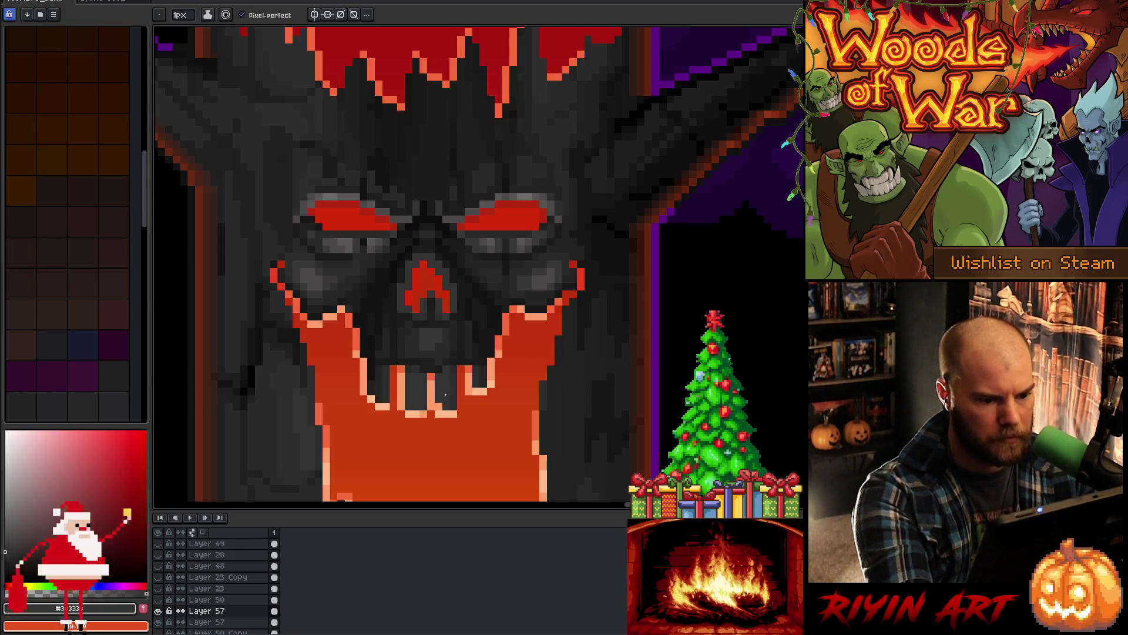
{"action": "key", "text": "alt"}
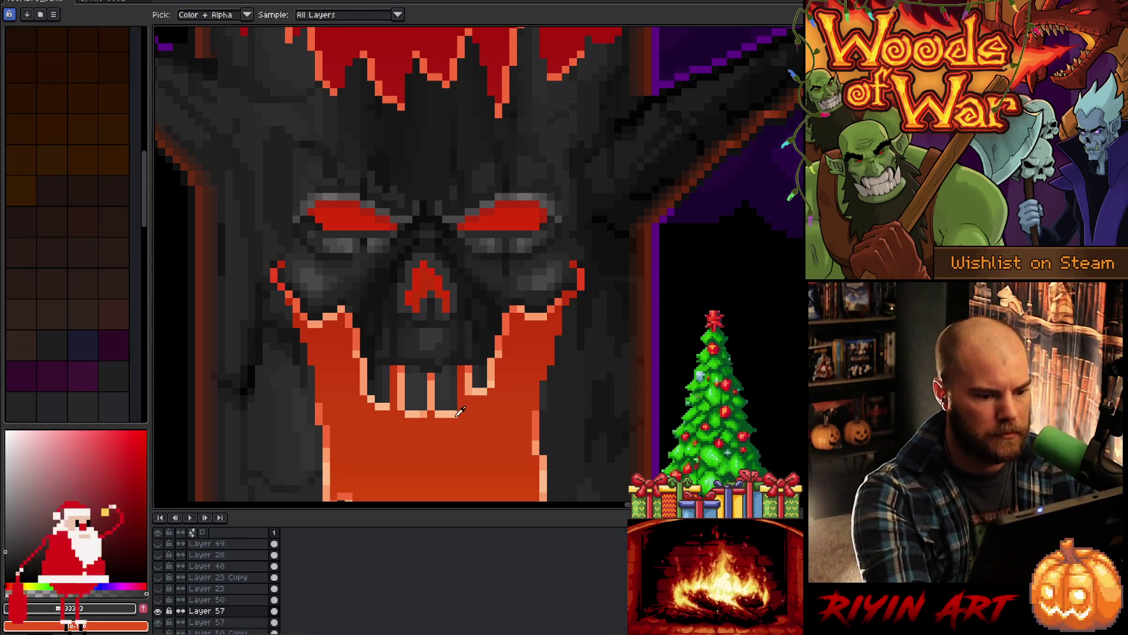
{"action": "left_click", "coordinate": [471, 367], "text": "alt"}
{"action": "left_click_drag", "start_coordinate": [462, 366], "coordinate": [460, 400]}
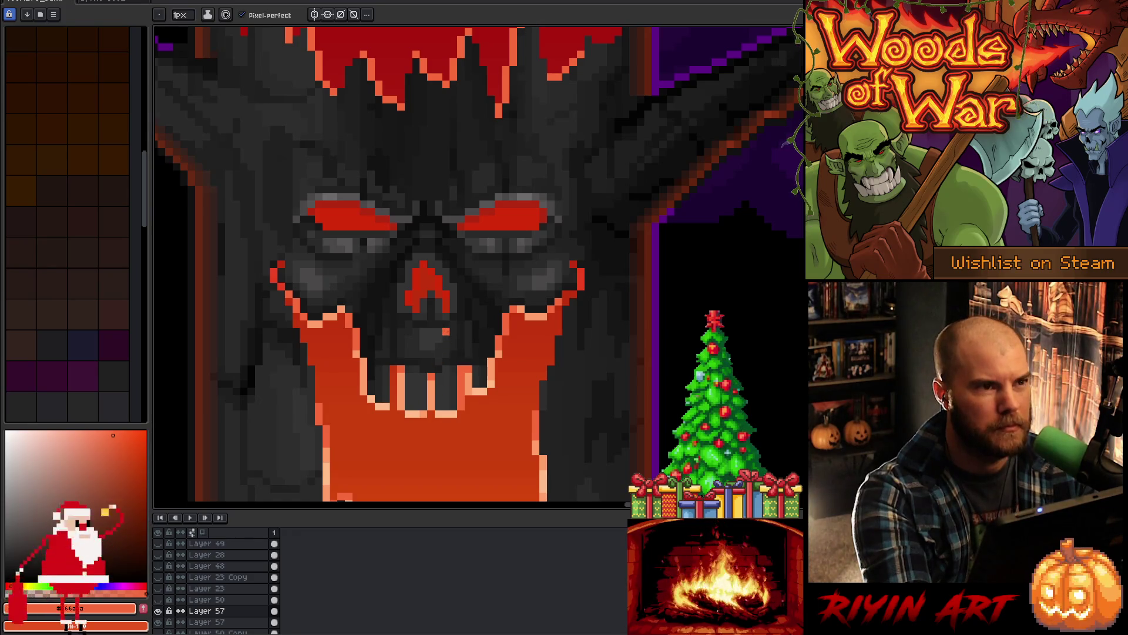
Step: Sample the dark greys #2c2c2c and #242424, the mouth's orange-red and the peach highlight
{"action": "left_click", "coordinate": [436, 370], "text": "alt"}
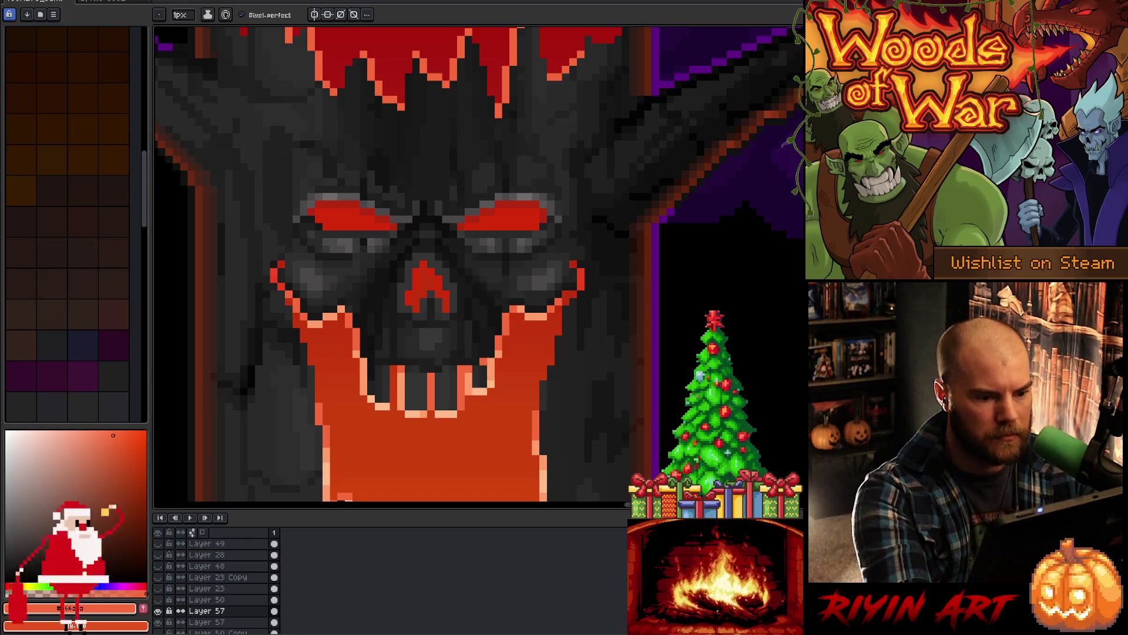
{"action": "left_click", "coordinate": [469, 377], "text": "alt"}
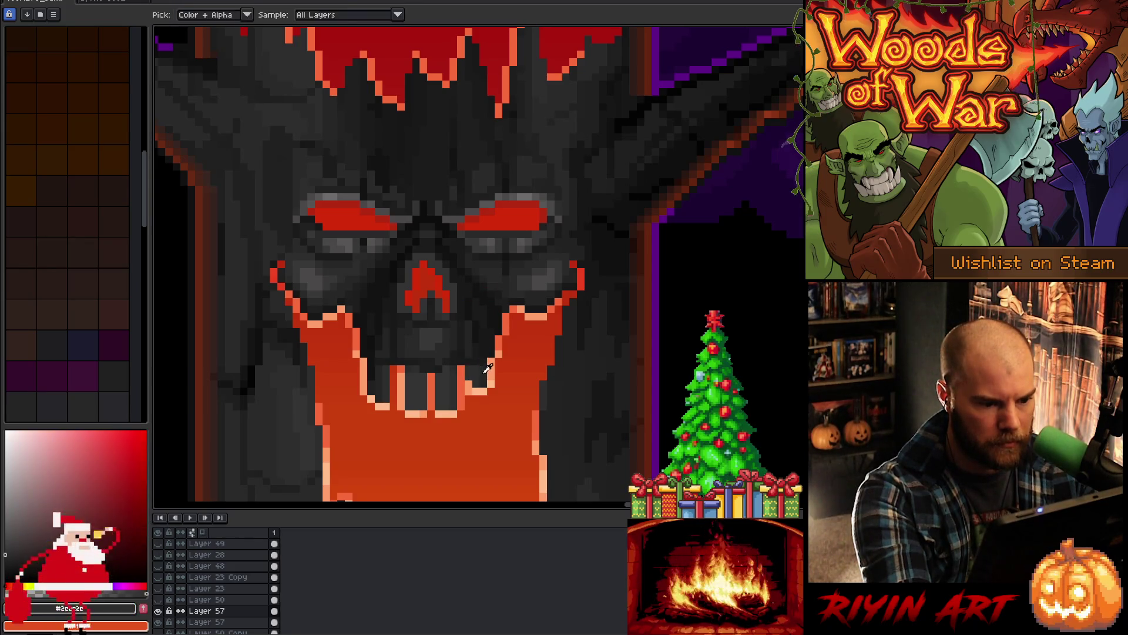
{"action": "left_click", "coordinate": [478, 385], "text": "alt"}
{"action": "left_click", "coordinate": [477, 388], "text": "alt"}
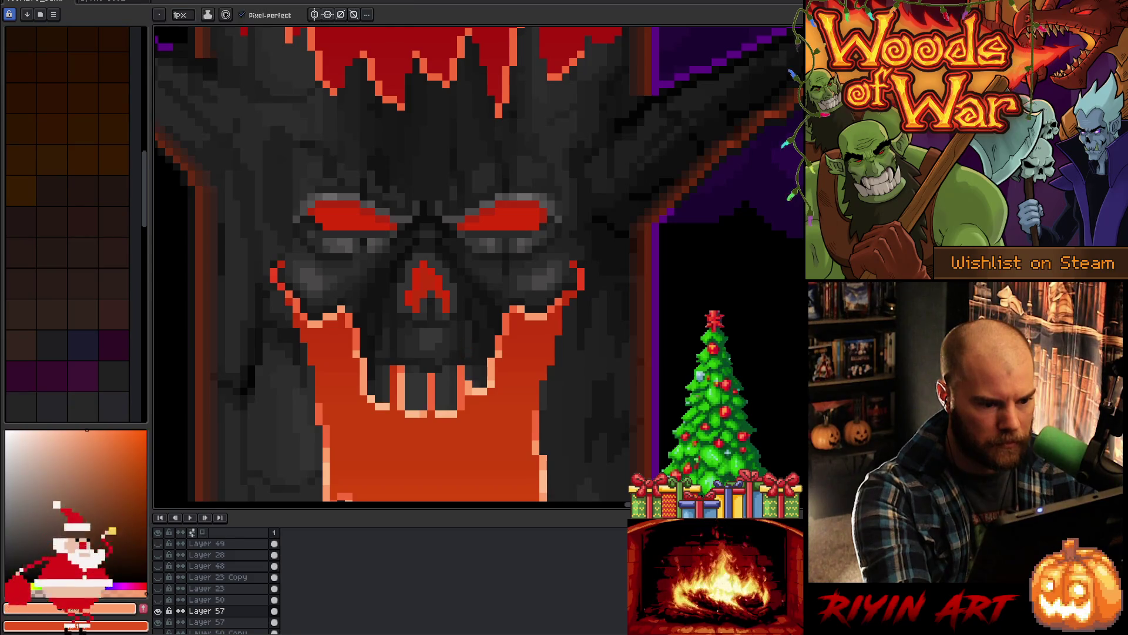
{"action": "left_click", "coordinate": [488, 379], "text": "alt"}
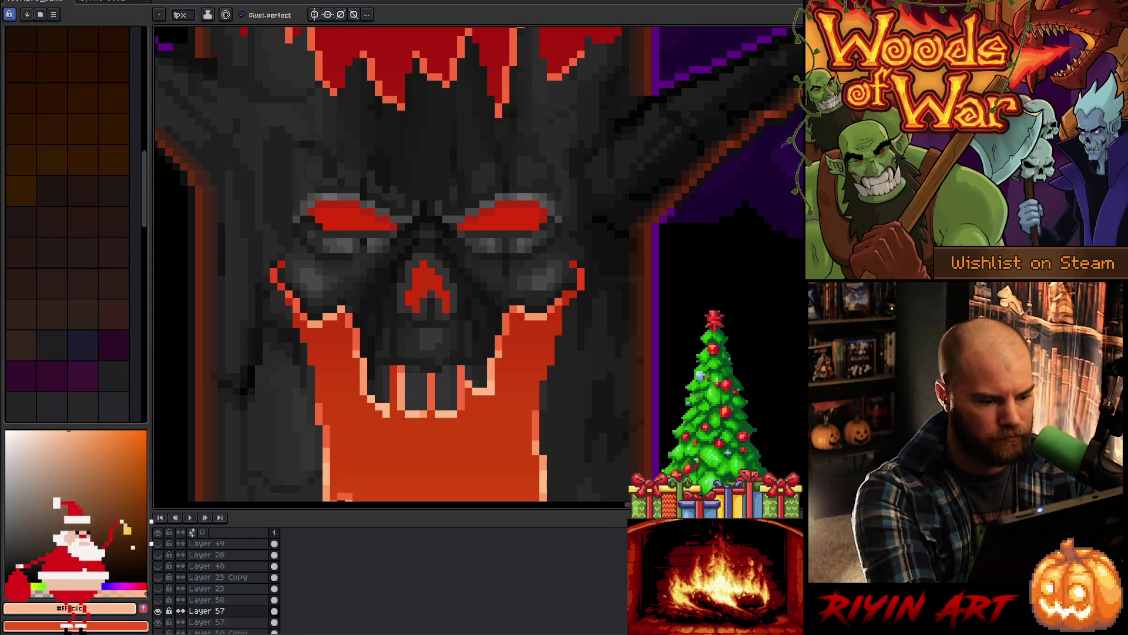
Step: Refine the right tooth edge, darkening a peach pixel with the darker mouth orange
{"action": "left_click", "coordinate": [378, 407], "text": "alt"}
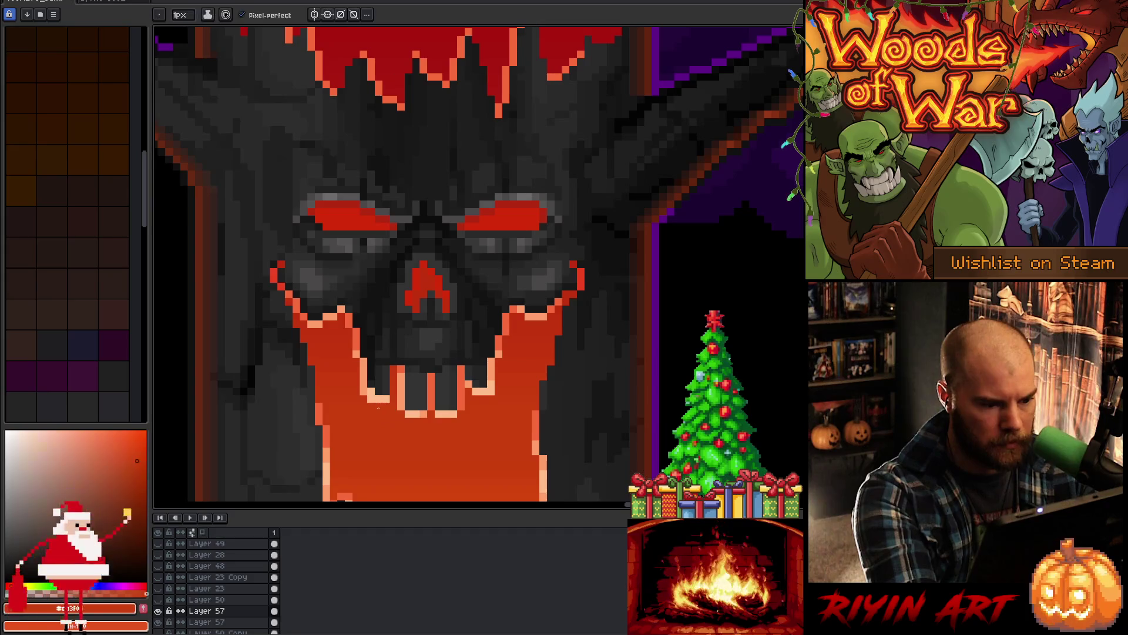
{"action": "left_click", "coordinate": [365, 400], "text": "alt"}
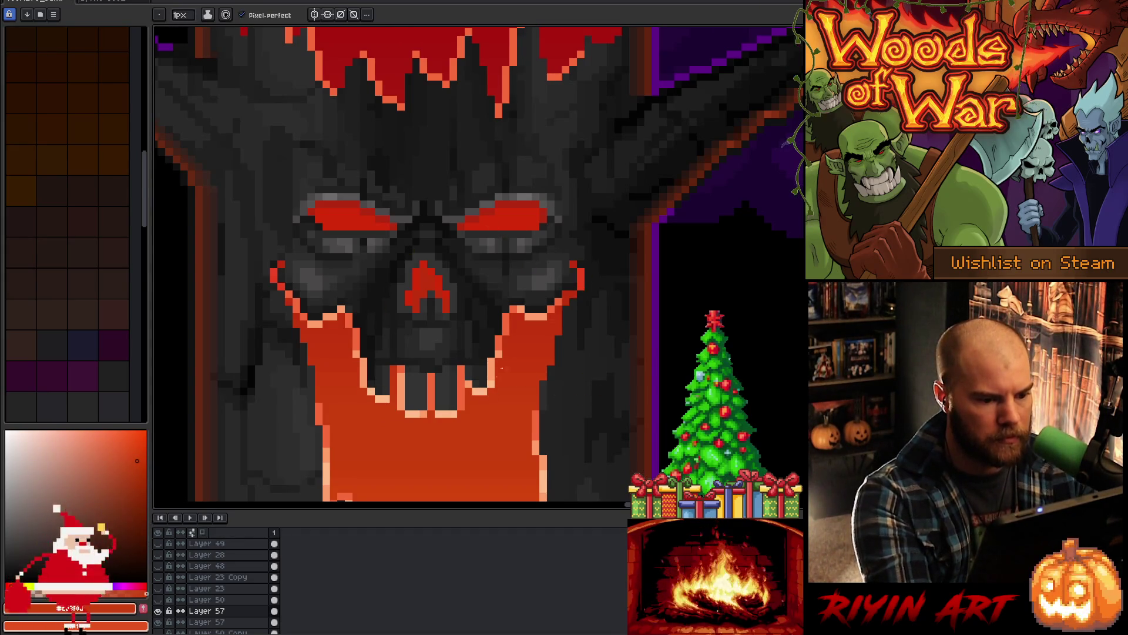
{"action": "left_click", "coordinate": [532, 314], "text": "alt"}
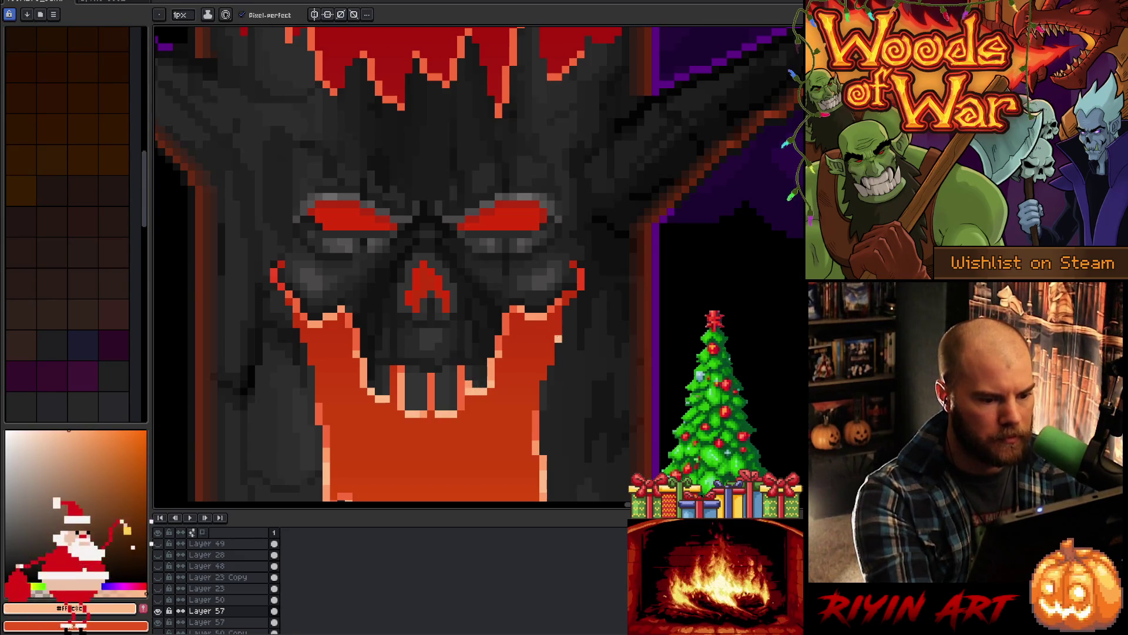
{"action": "left_click", "coordinate": [472, 379], "text": "alt"}
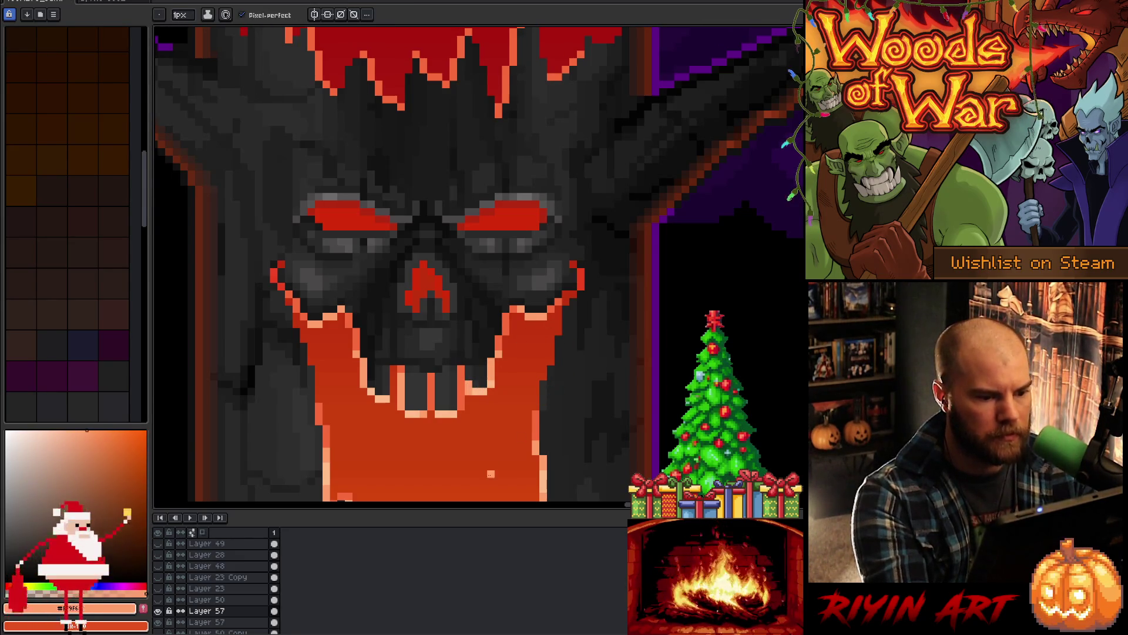
{"action": "left_click", "coordinate": [406, 369], "text": "alt"}
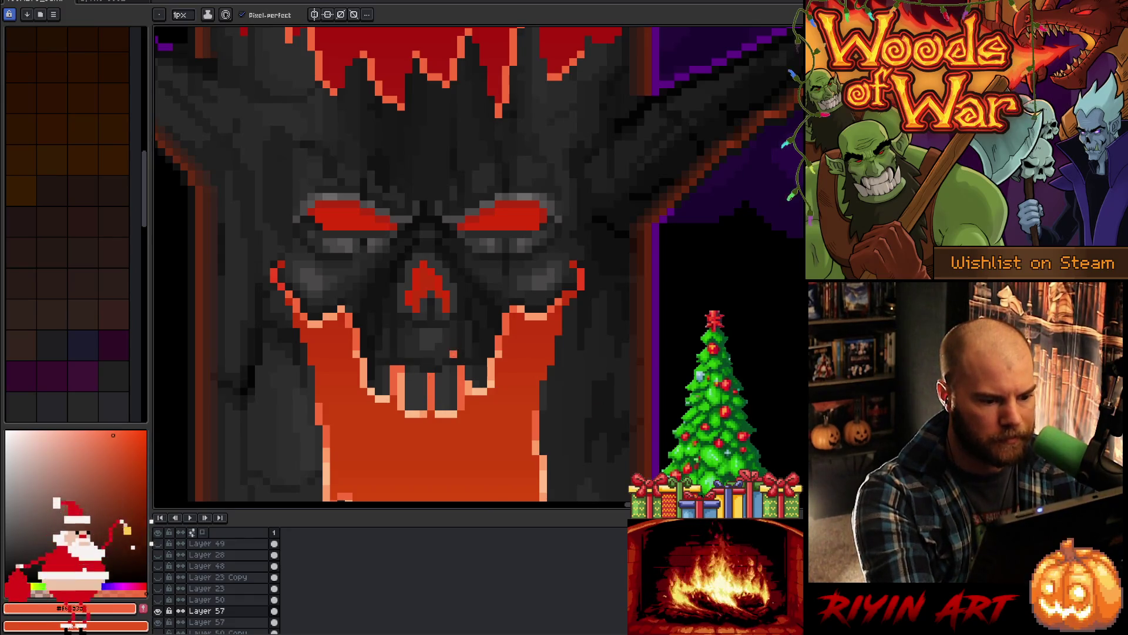
{"action": "left_click", "coordinate": [426, 376], "text": "alt"}
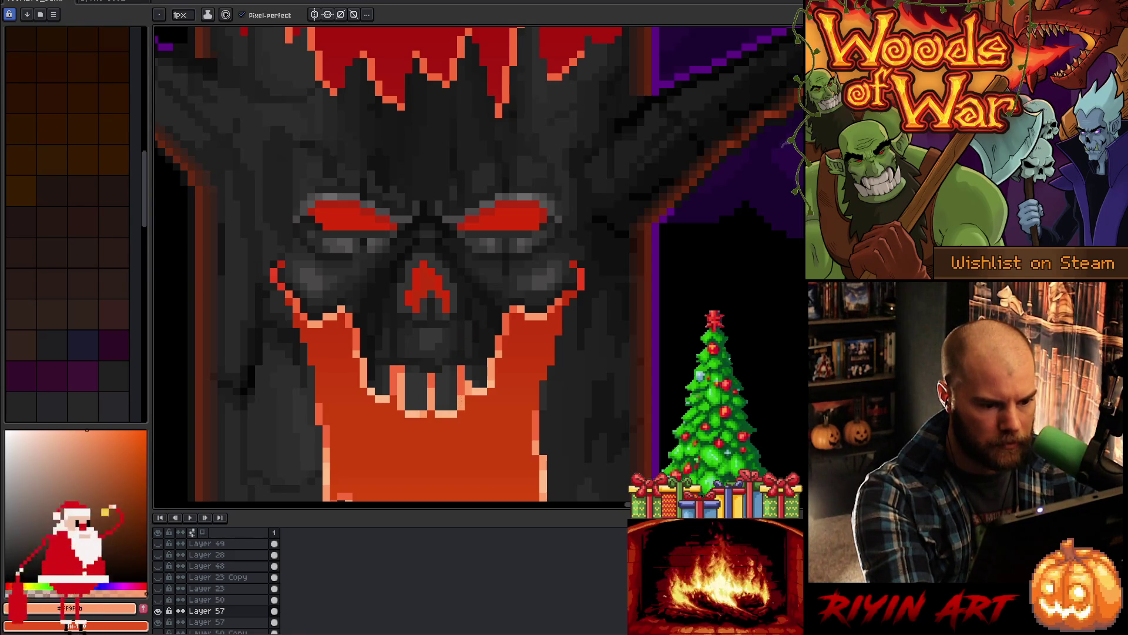
{"action": "left_click", "coordinate": [468, 376], "text": "alt"}
{"action": "left_click", "coordinate": [468, 383]}
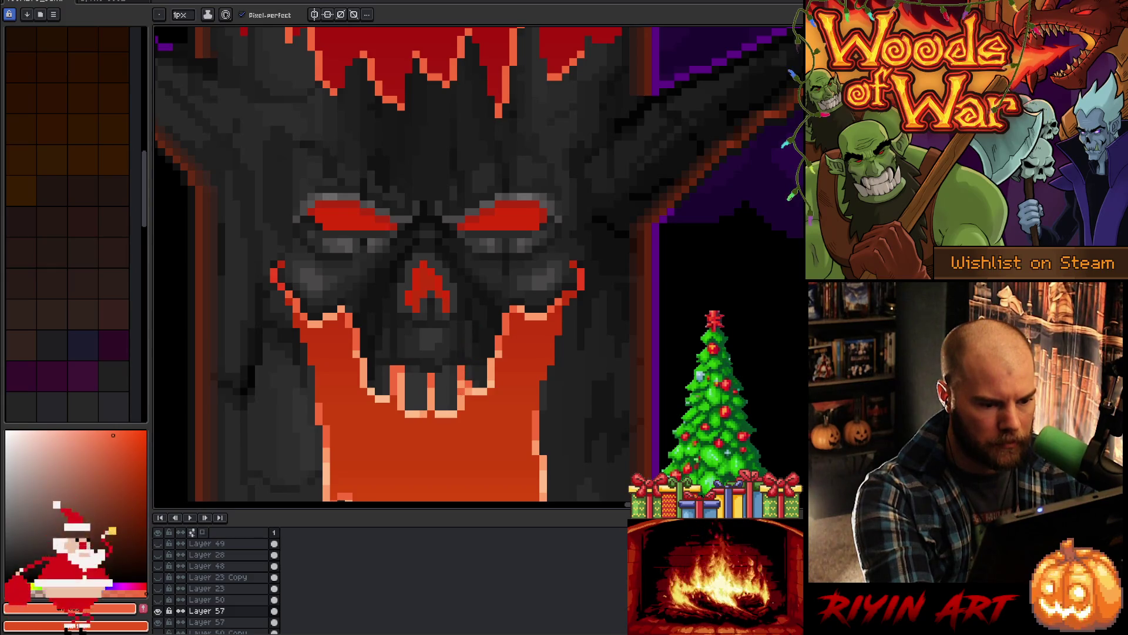
{"action": "left_click", "coordinate": [461, 369], "text": "alt"}
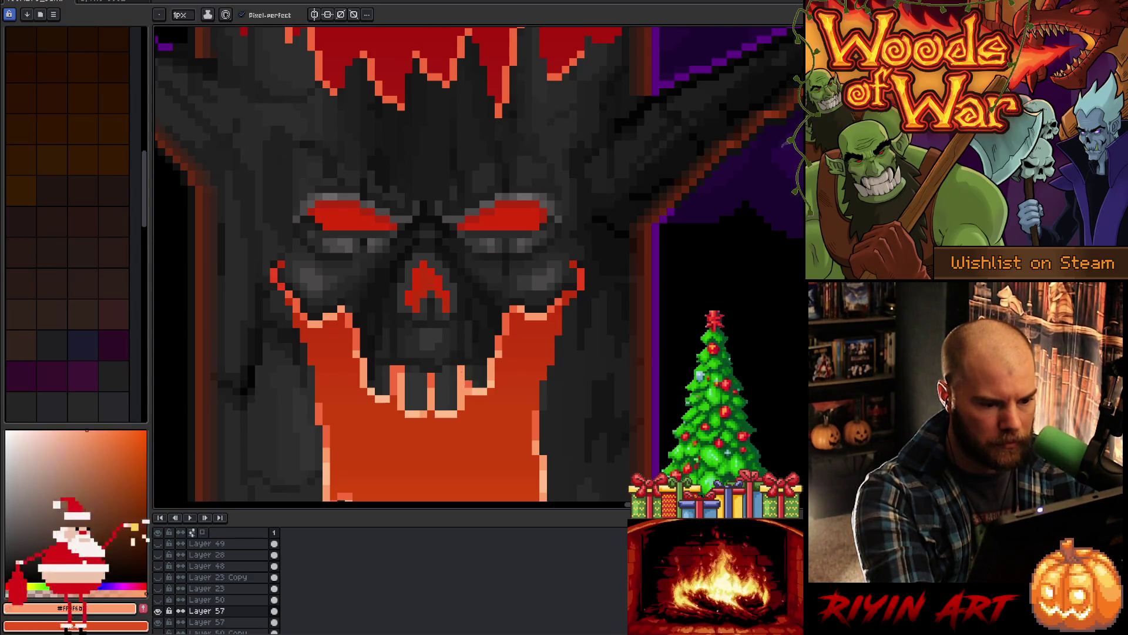
{"action": "left_click", "coordinate": [461, 376], "text": "alt"}
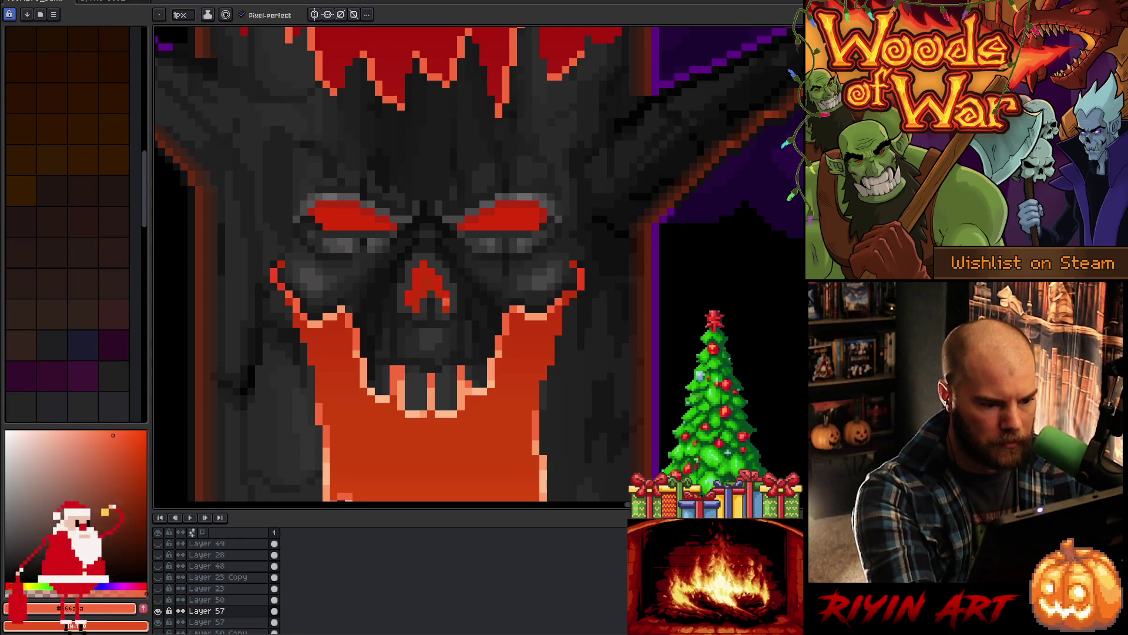
Step: Sample the lava oranges and the dark greys in the tooth gaps
{"action": "left_click", "coordinate": [393, 414], "text": "alt"}
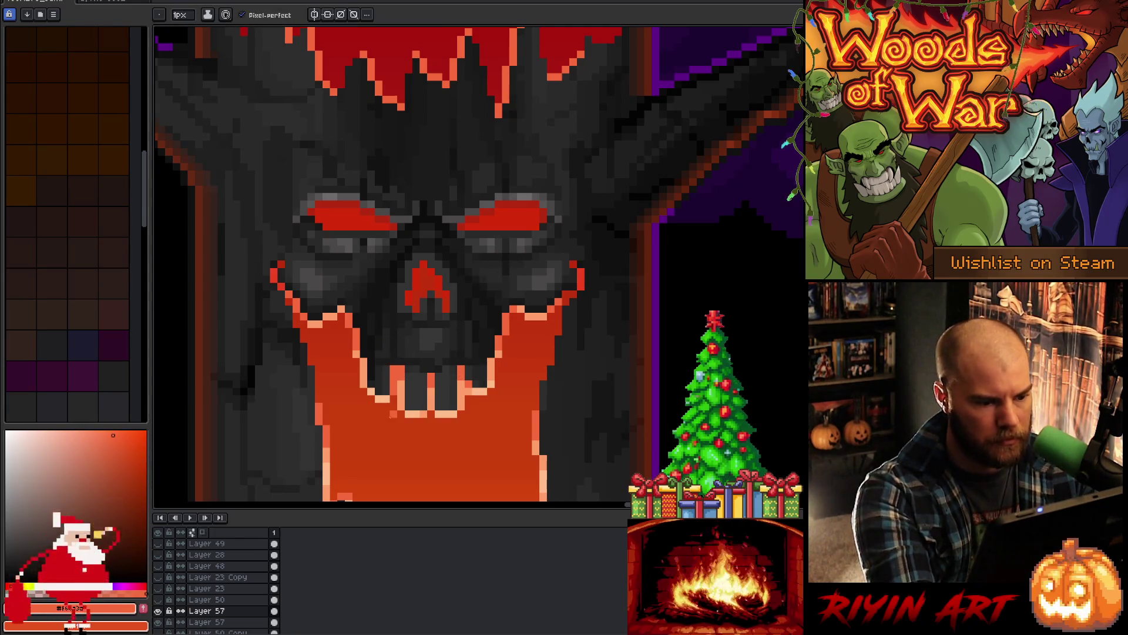
{"action": "left_click", "coordinate": [403, 385], "text": "alt"}
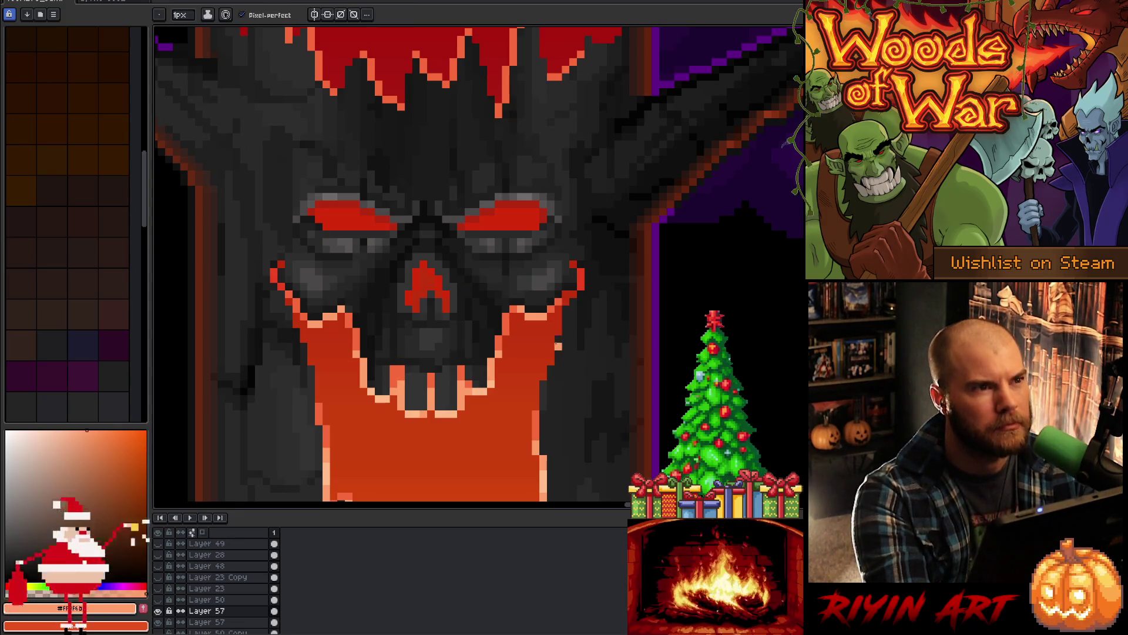
{"action": "left_click", "coordinate": [392, 371], "text": "alt"}
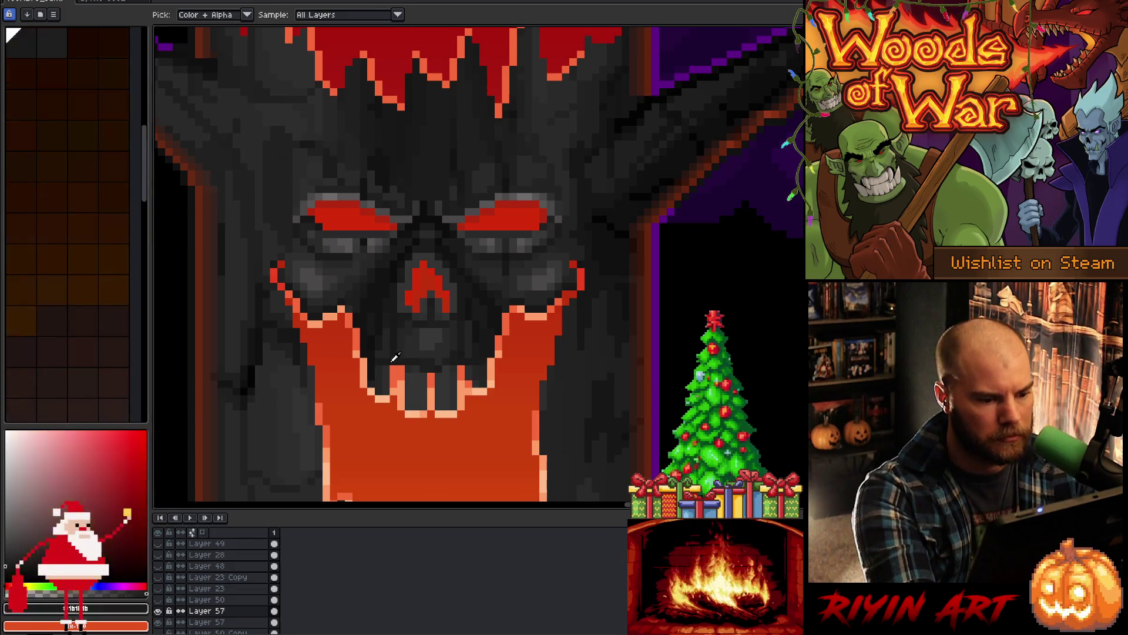
{"action": "left_click", "coordinate": [392, 372], "text": "alt"}
{"action": "left_click", "coordinate": [389, 371], "text": "alt"}
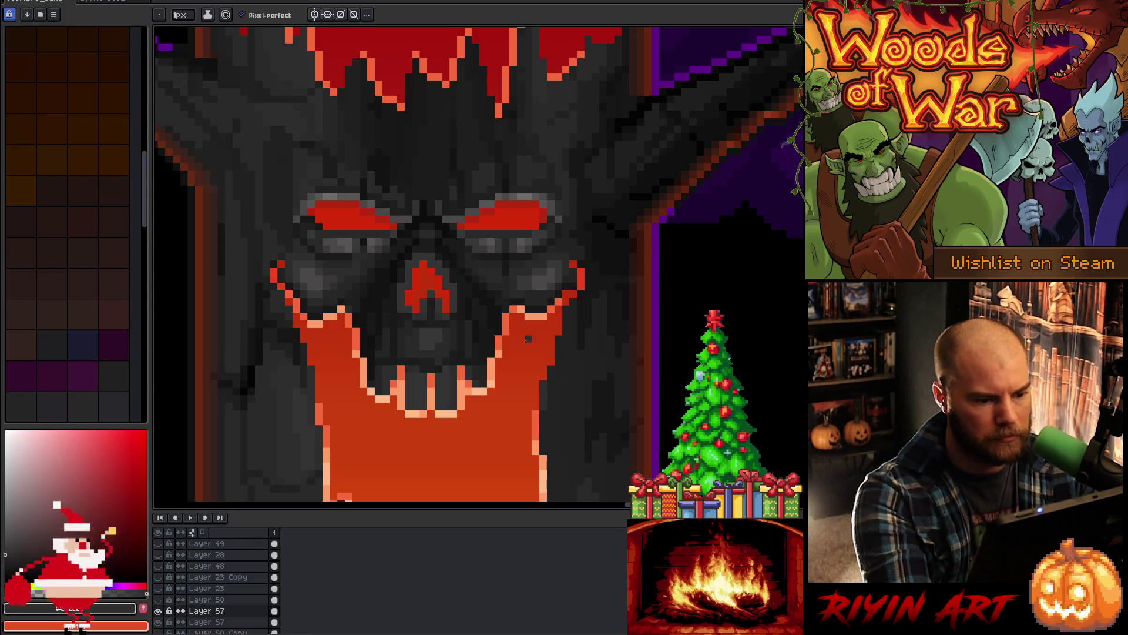
{"action": "left_click", "coordinate": [403, 365], "text": "alt"}
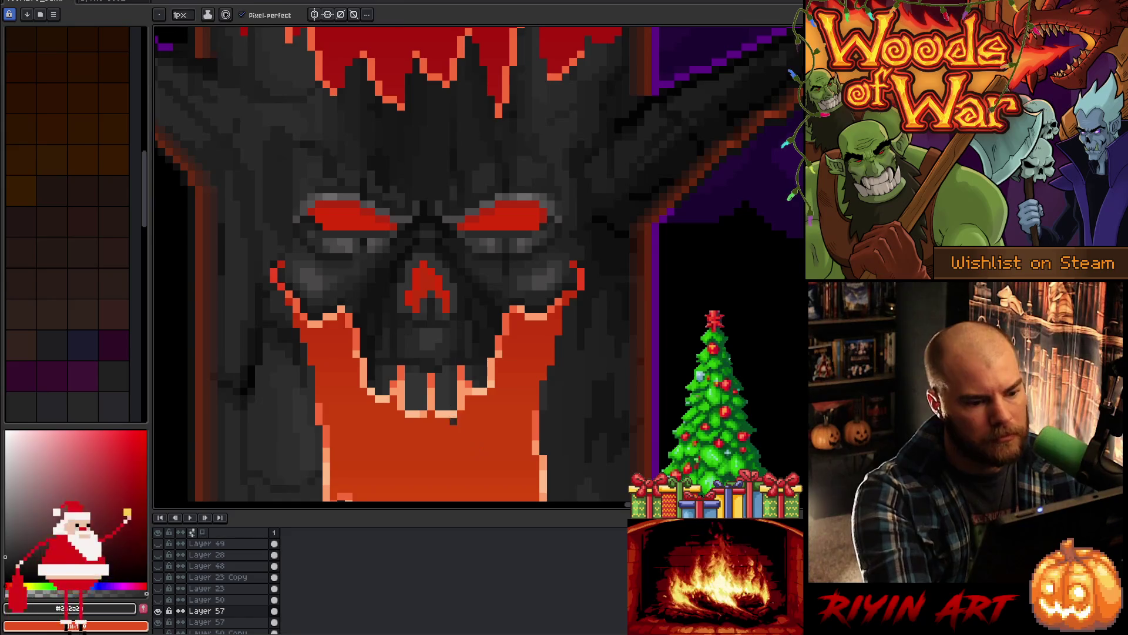
{"action": "left_click", "coordinate": [456, 405], "text": "alt"}
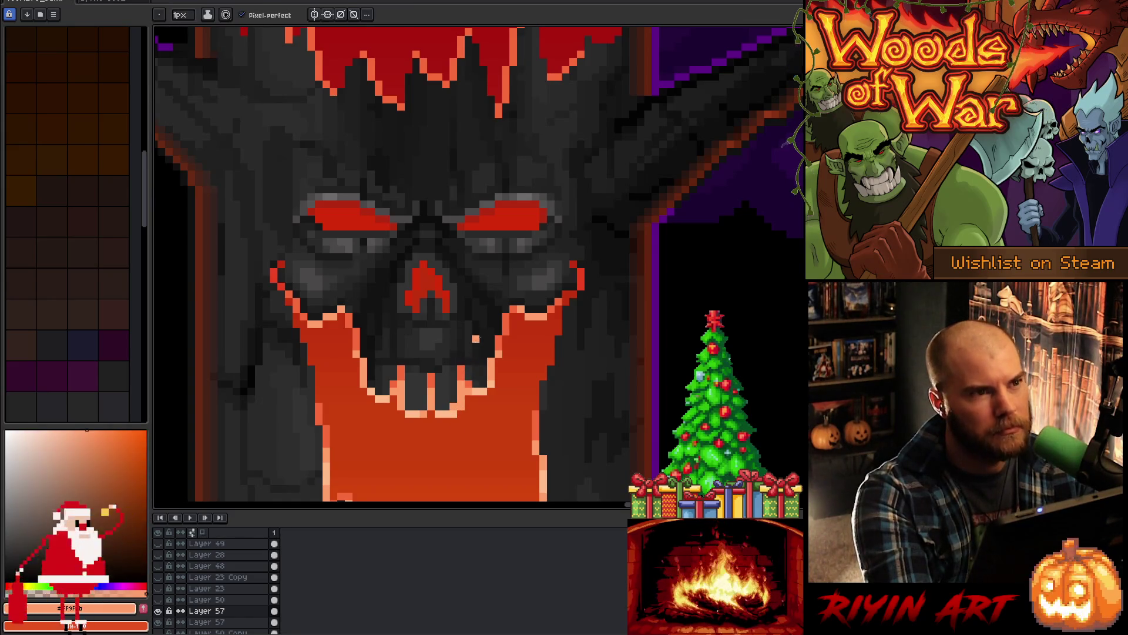
{"action": "left_click", "coordinate": [456, 413], "text": "alt"}
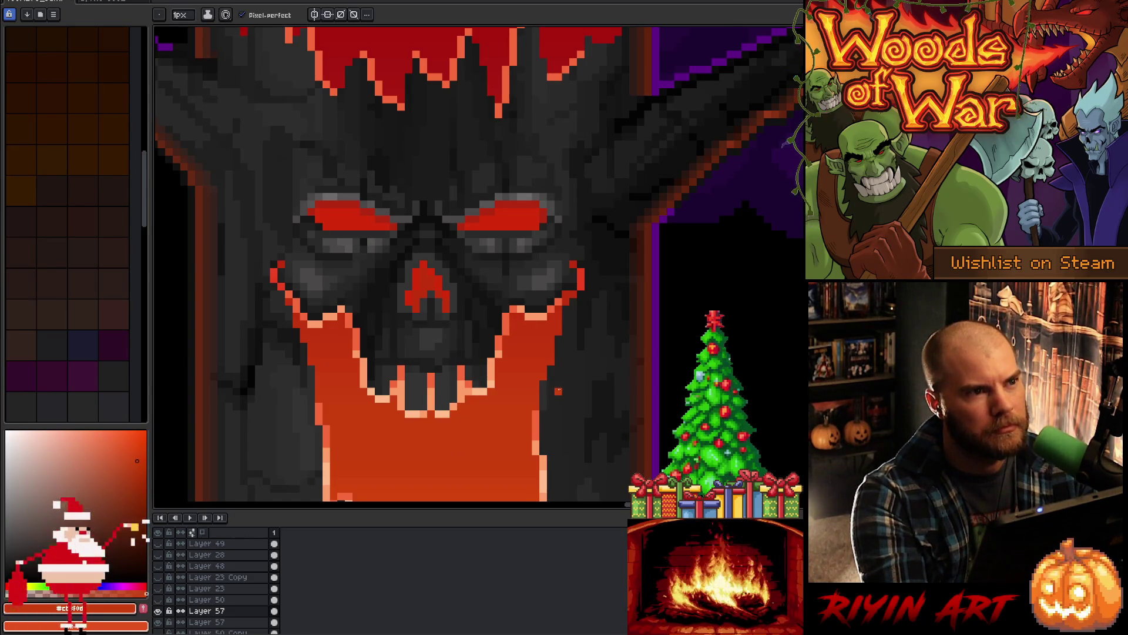
Step: With the 1px pencil and outline red, extend the skull's right outline upward into a hook
{"action": "key", "text": "v"}
{"action": "right_click", "coordinate": [499, 254], "text": "ctrl"}
{"action": "key", "text": "Escape"}
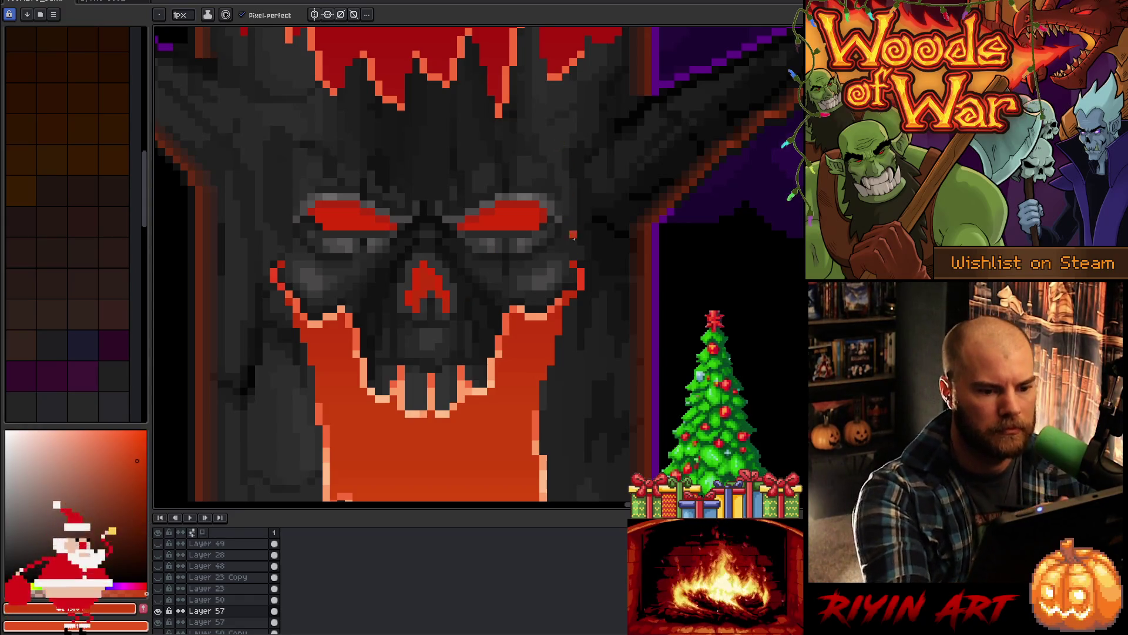
{"action": "left_click", "coordinate": [576, 257], "text": "alt"}
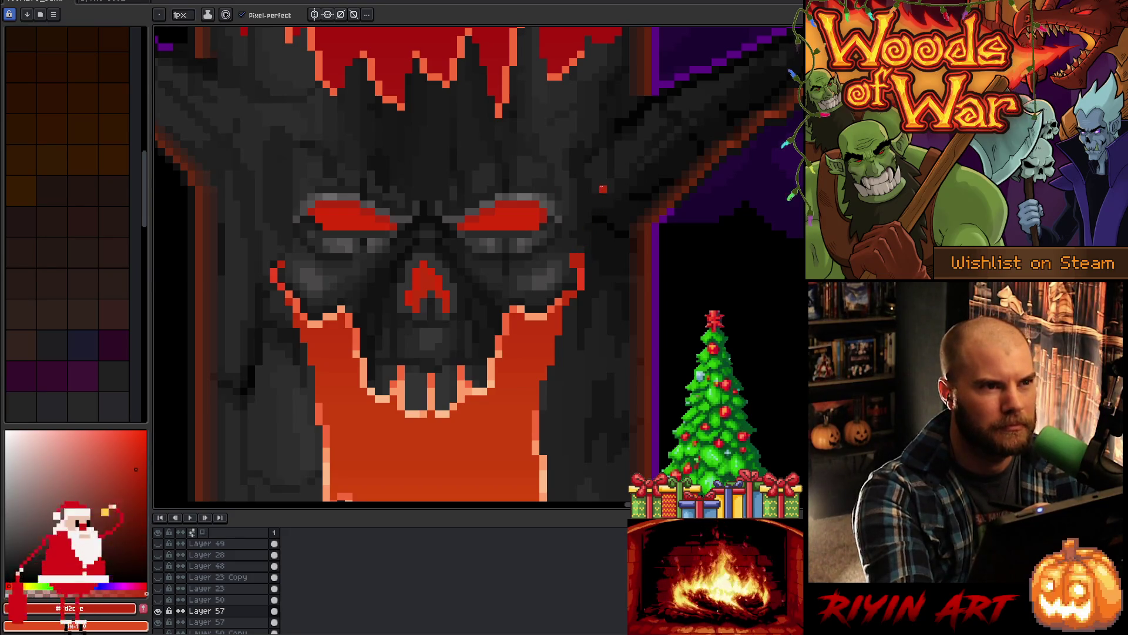
{"action": "left_click", "coordinate": [274, 257]}
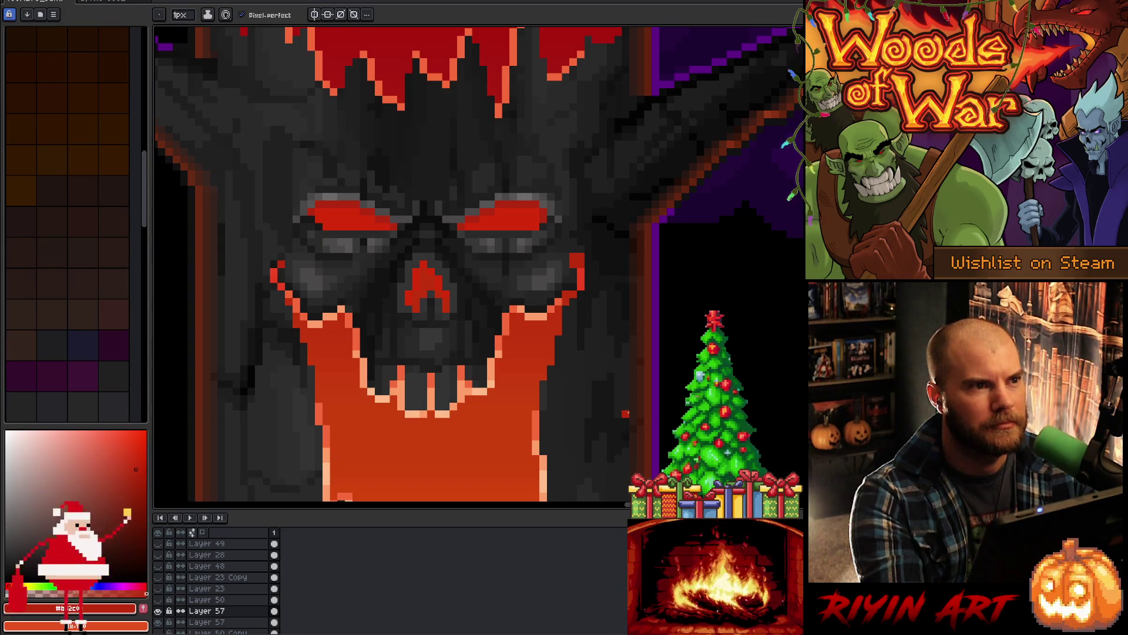
{"action": "left_click", "coordinate": [586, 278], "text": "alt"}
{"action": "left_click_drag", "start_coordinate": [593, 281], "coordinate": [581, 249]}
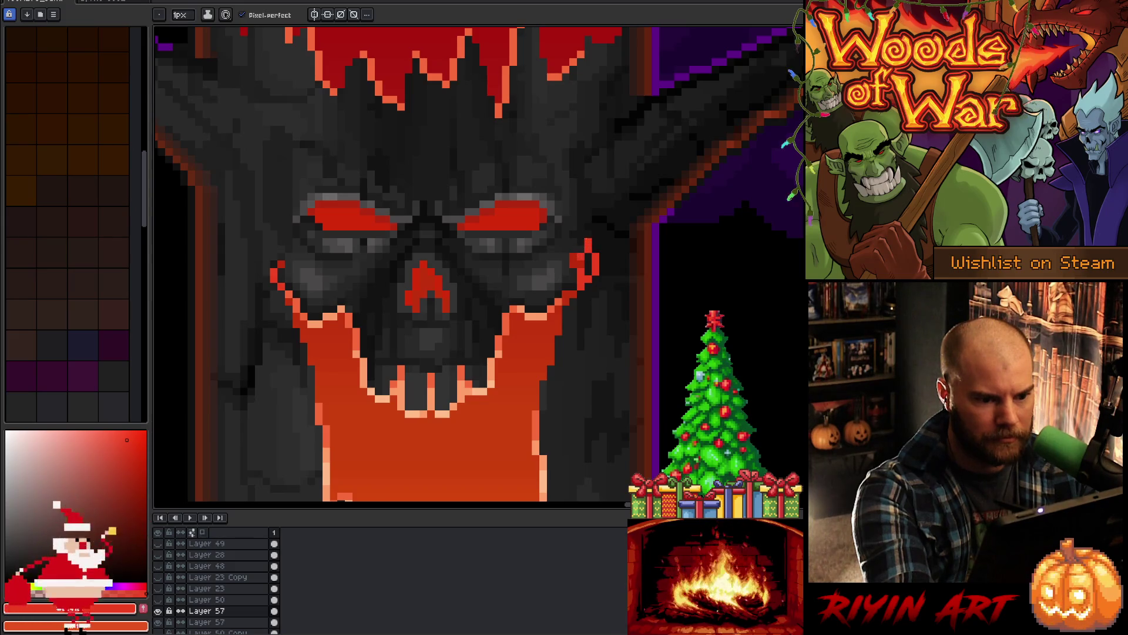
Step: Extend the skull's left red outline upward into a matching curl
{"action": "left_click", "coordinate": [589, 259], "text": "alt"}
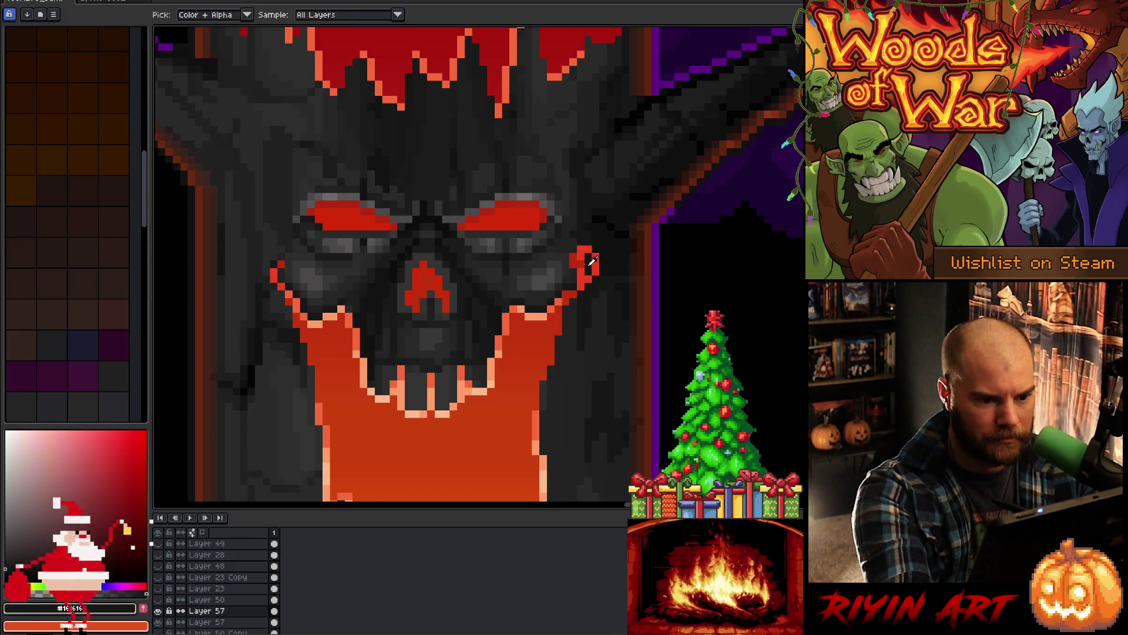
{"action": "left_click", "coordinate": [581, 273], "text": "alt"}
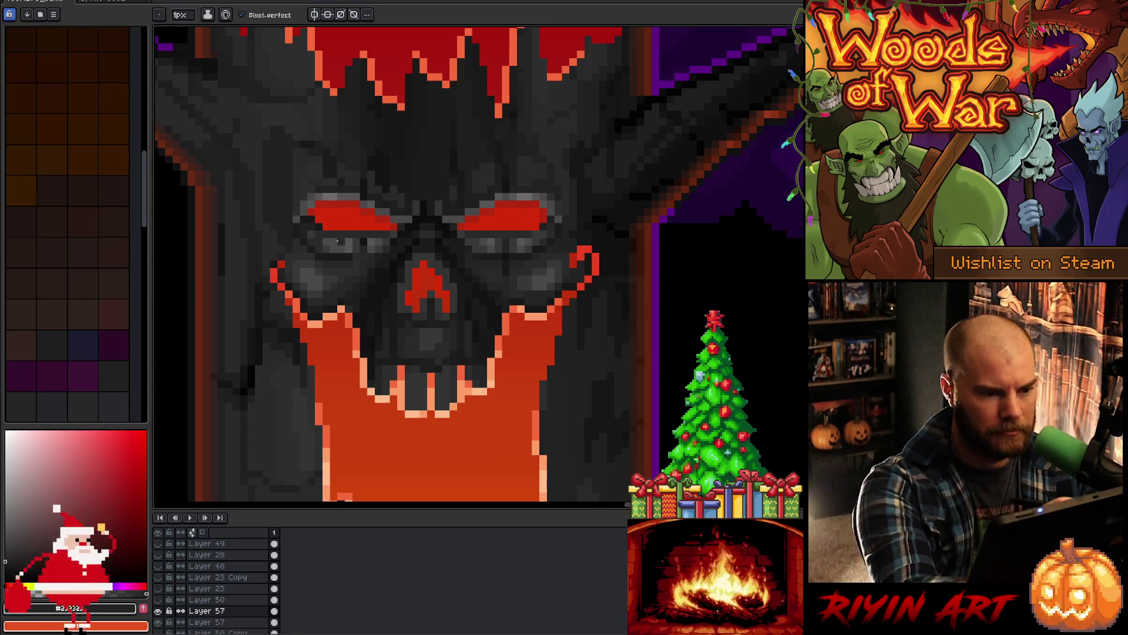
{"action": "left_click", "coordinate": [279, 277], "text": "alt"}
{"action": "mouse_move", "coordinate": [268, 273]}
{"action": "left_mouse_down"}
{"action": "mouse_move", "coordinate": [267, 248]}
{"action": "mouse_move", "coordinate": [288, 259]}
{"action": "left_mouse_up"}
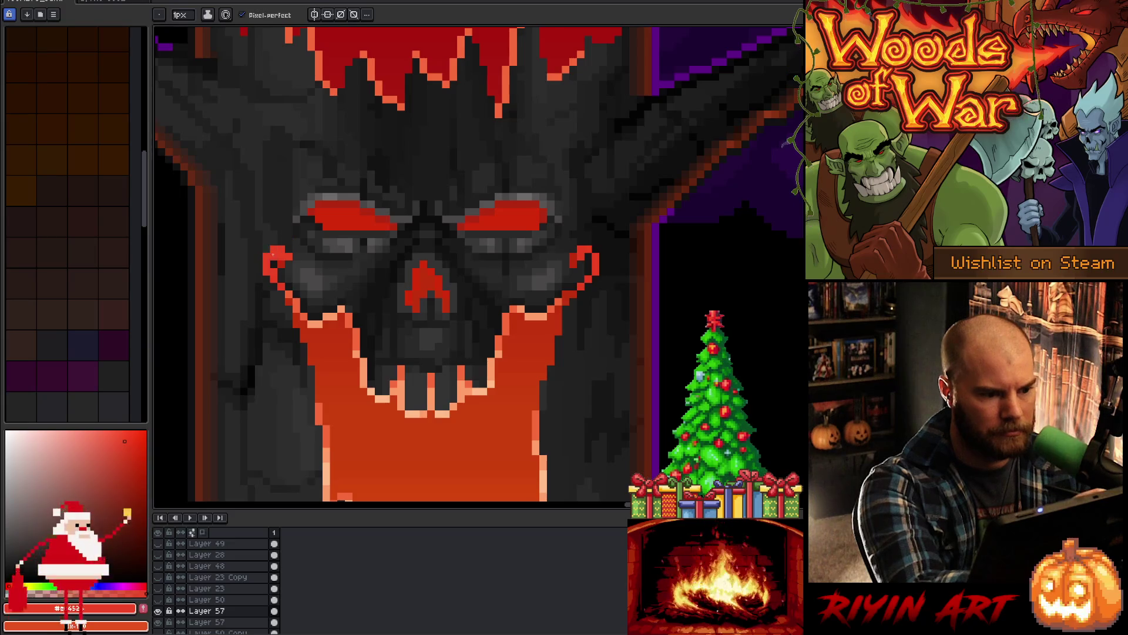
{"action": "left_click", "coordinate": [287, 266], "text": "alt"}
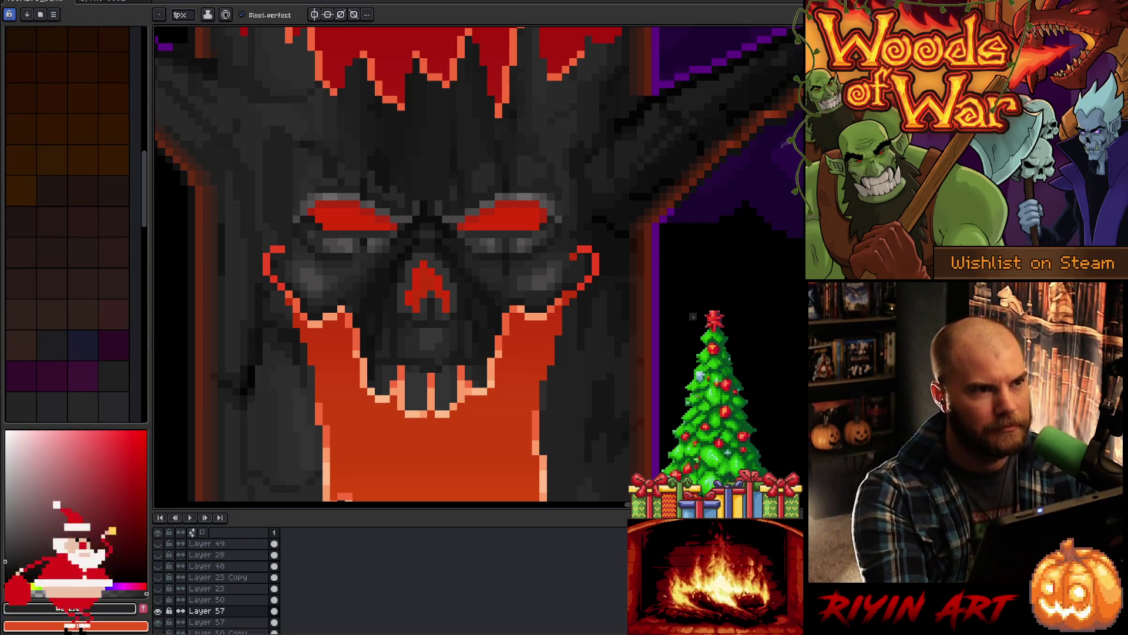
Step: Paint over the right red curl with the dark grey beside the outline
{"action": "left_click", "coordinate": [585, 253], "text": "alt"}
{"action": "left_click_drag", "start_coordinate": [586, 251], "coordinate": [569, 265]}
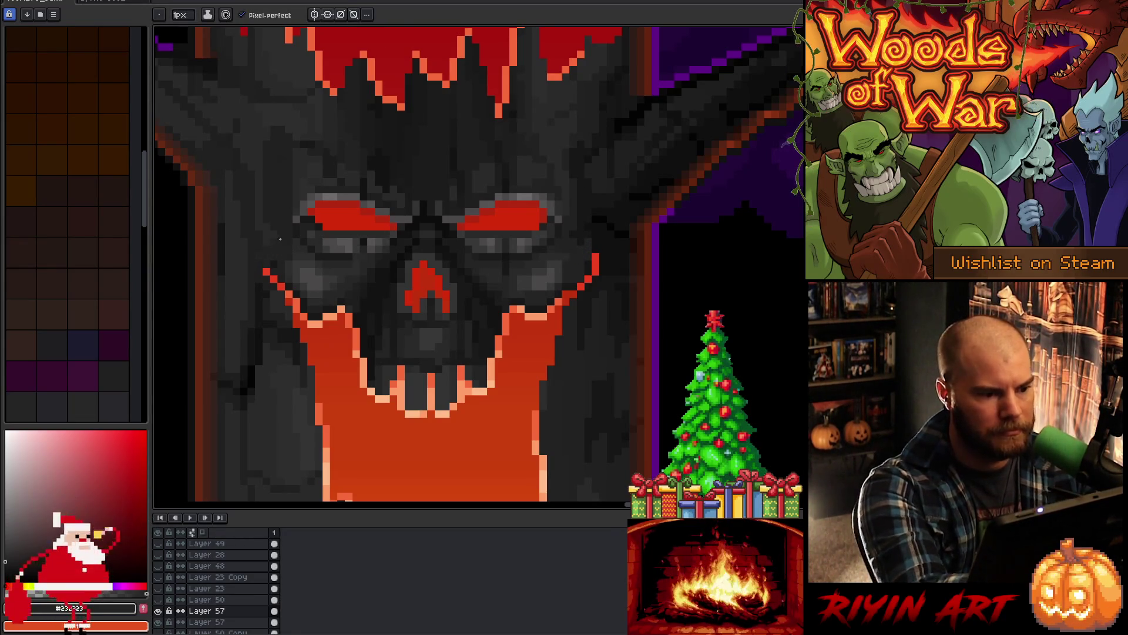
{"action": "left_click", "coordinate": [636, 350], "text": "alt"}
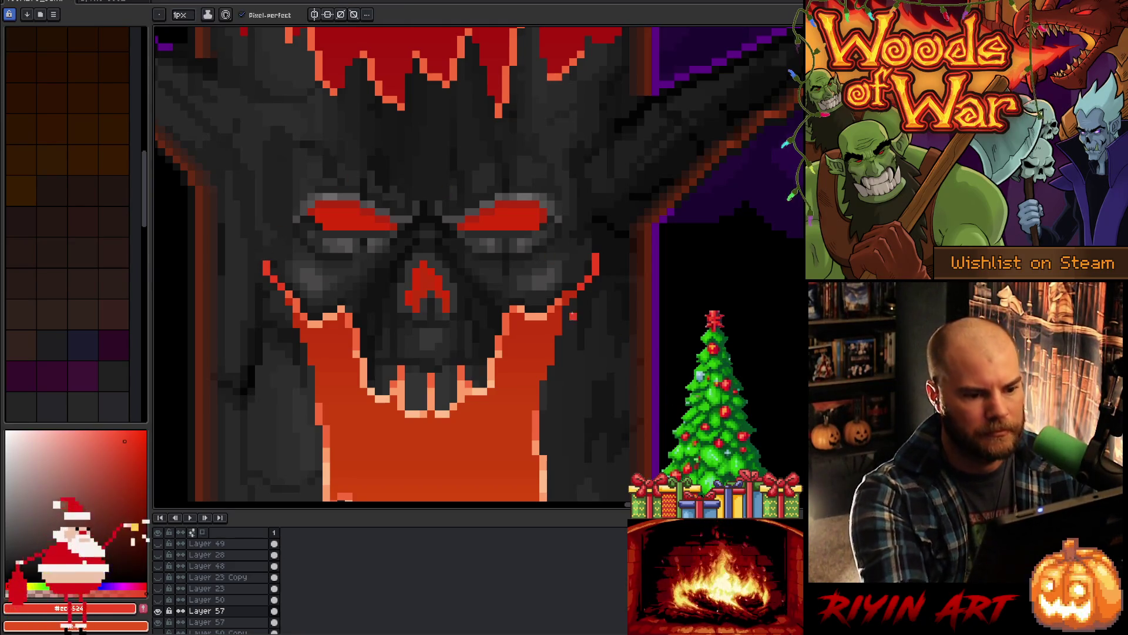
{"action": "left_click", "coordinate": [568, 326], "text": "alt"}
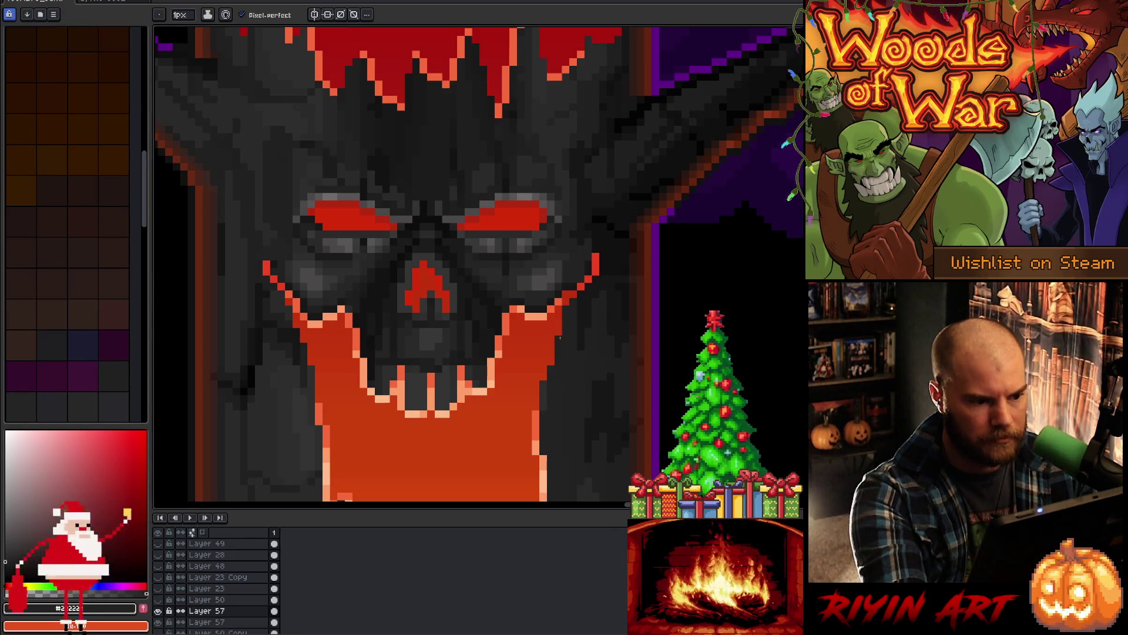
Step: Sample the face greys (#222222) and a darker red for the left side
{"action": "left_click", "coordinate": [297, 251], "text": "alt"}
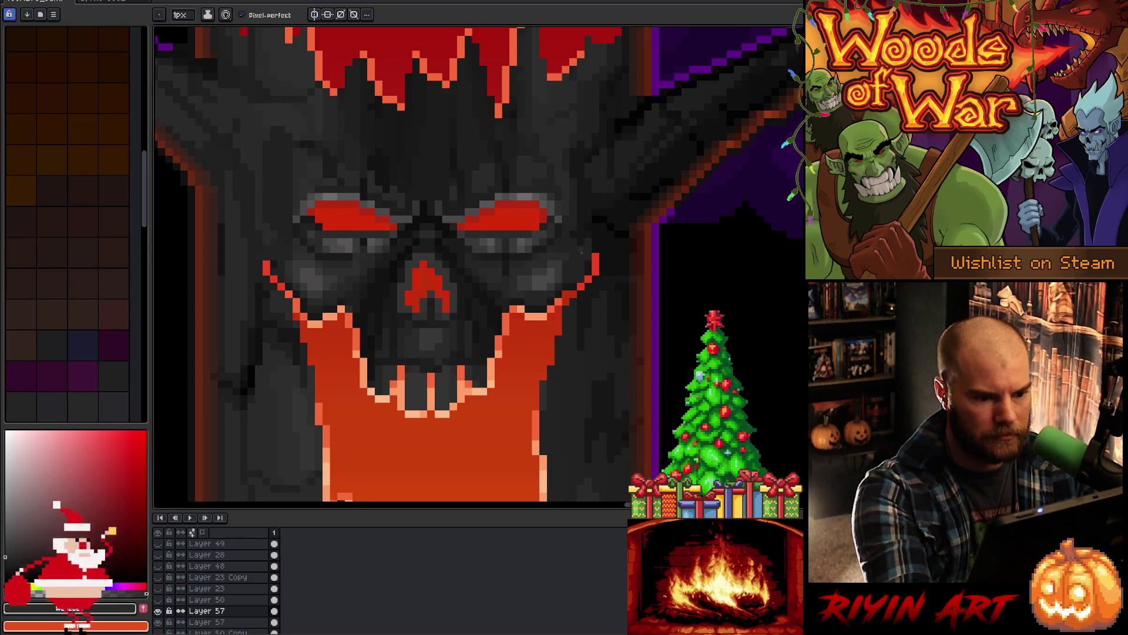
{"action": "left_click", "coordinate": [570, 329], "text": "alt"}
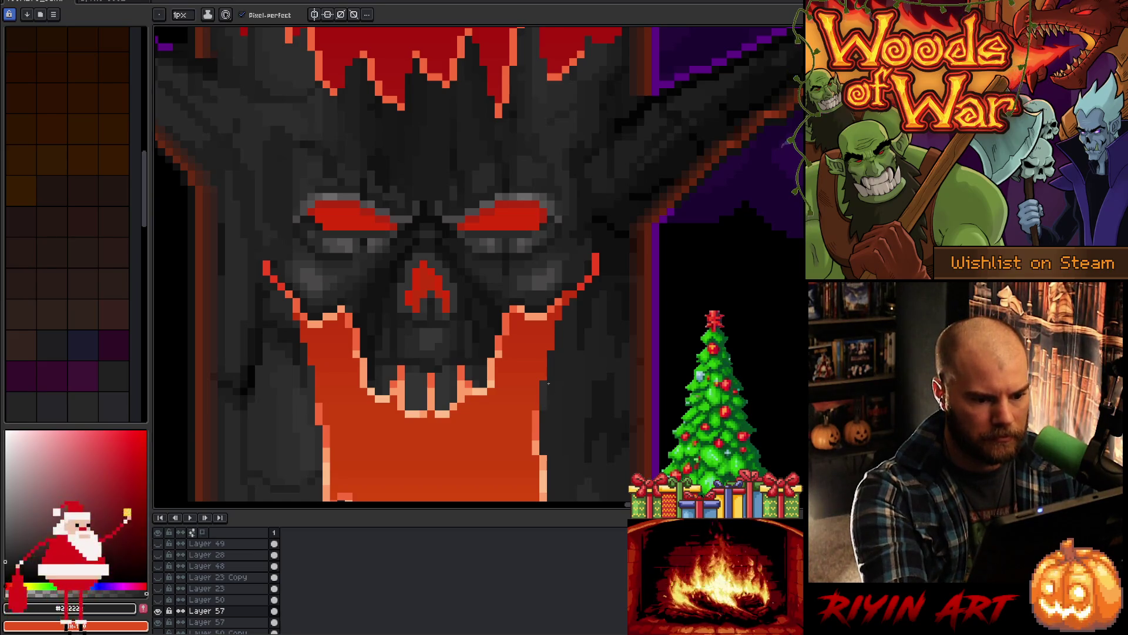
{"action": "left_click", "coordinate": [550, 377], "text": "alt"}
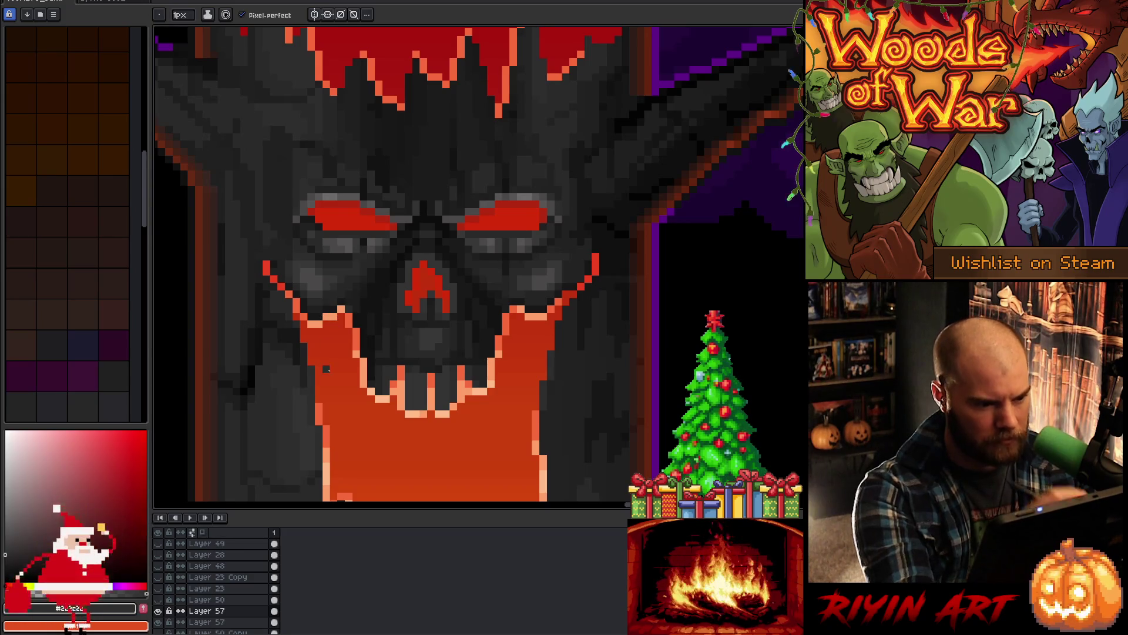
{"action": "left_click", "coordinate": [296, 317], "text": "alt"}
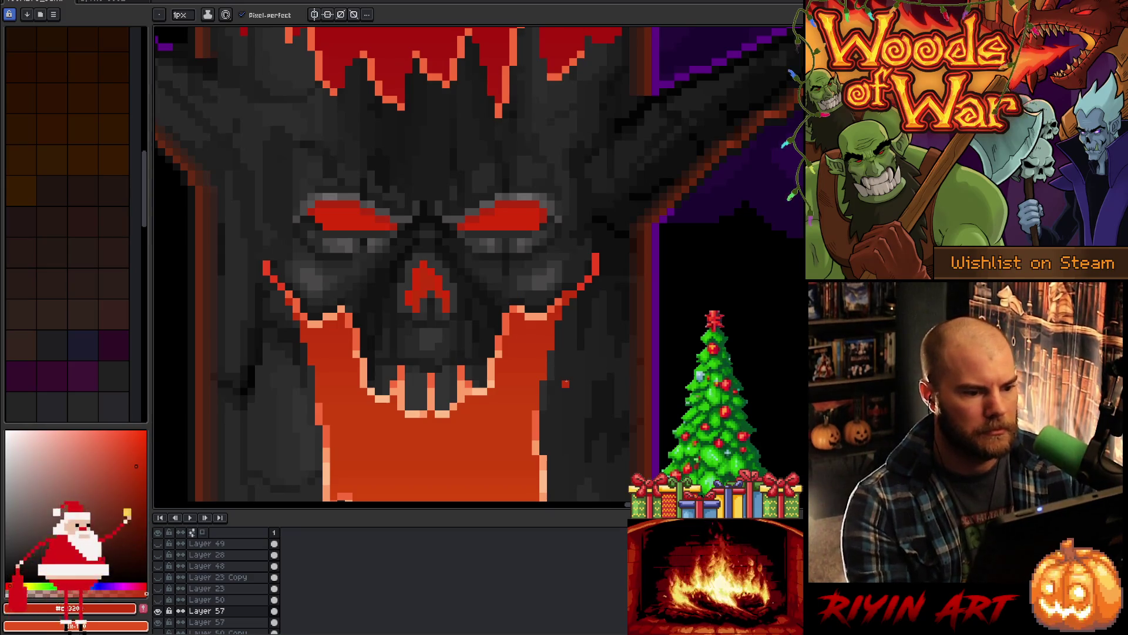
{"action": "scroll", "coordinate": [566, 316], "scroll_direction": "down", "scroll_amount": 5}
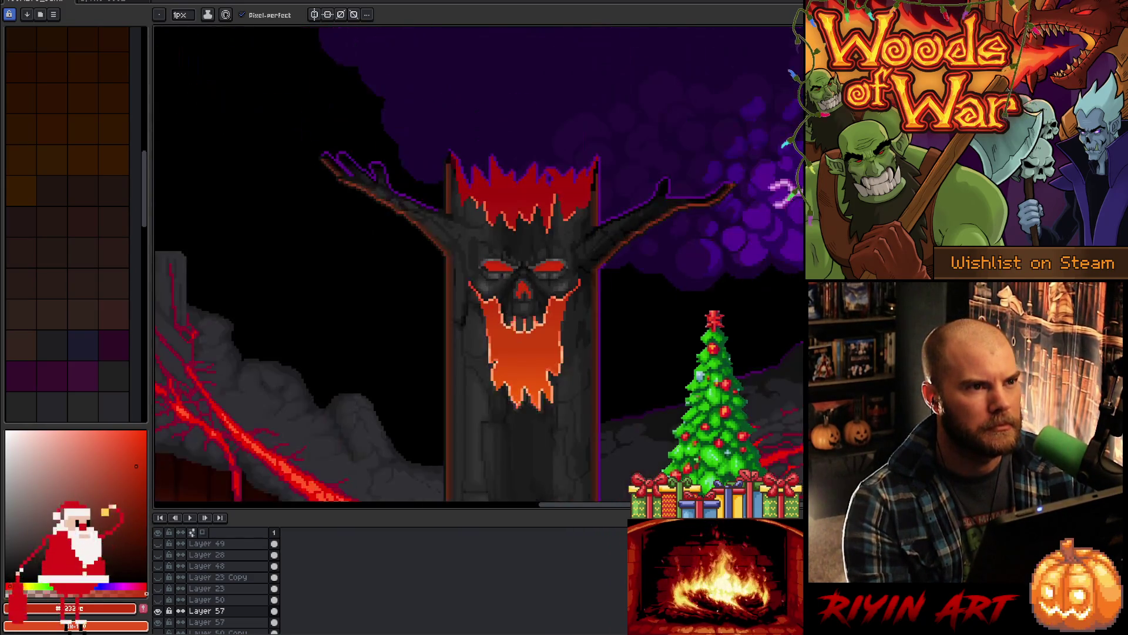
Step: Cover the tops of both red diagonal lines with near-black #161616
{"action": "scroll", "coordinate": [522, 322], "scroll_direction": "up", "scroll_amount": 3}
{"action": "scroll", "coordinate": [573, 302], "scroll_direction": "up", "scroll_amount": 2}
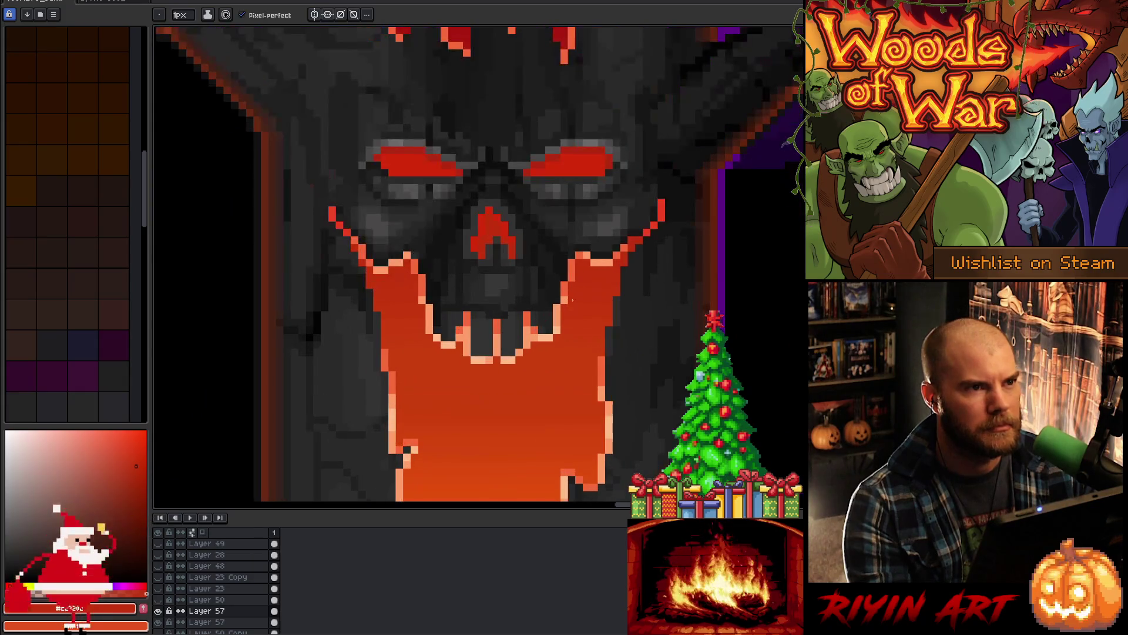
{"action": "key", "text": "i"}
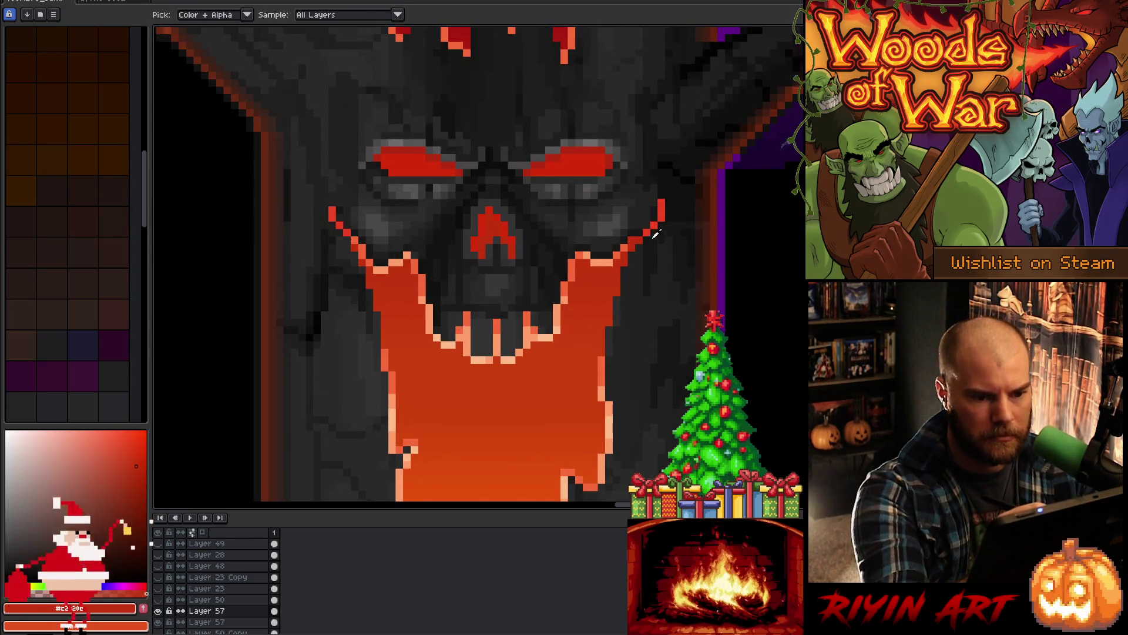
{"action": "left_click", "coordinate": [655, 234]}
{"action": "key", "text": "b"}
{"action": "left_click_drag", "start_coordinate": [646, 235], "coordinate": [662, 200]}
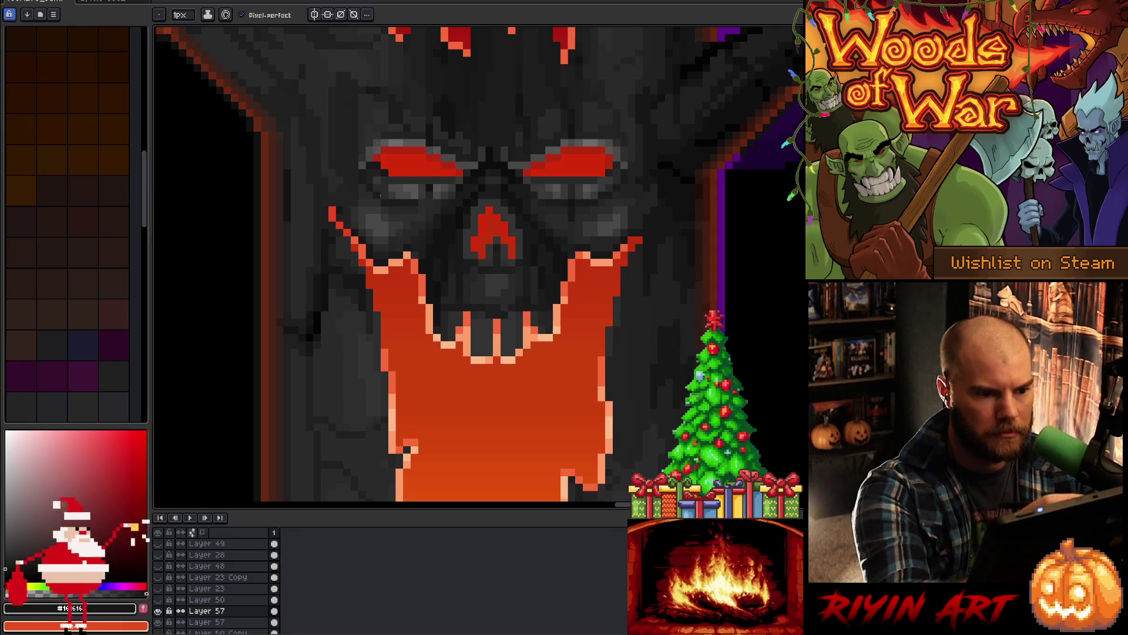
{"action": "left_click", "coordinate": [347, 235]}
{"action": "left_click_drag", "start_coordinate": [346, 239], "coordinate": [330, 209]}
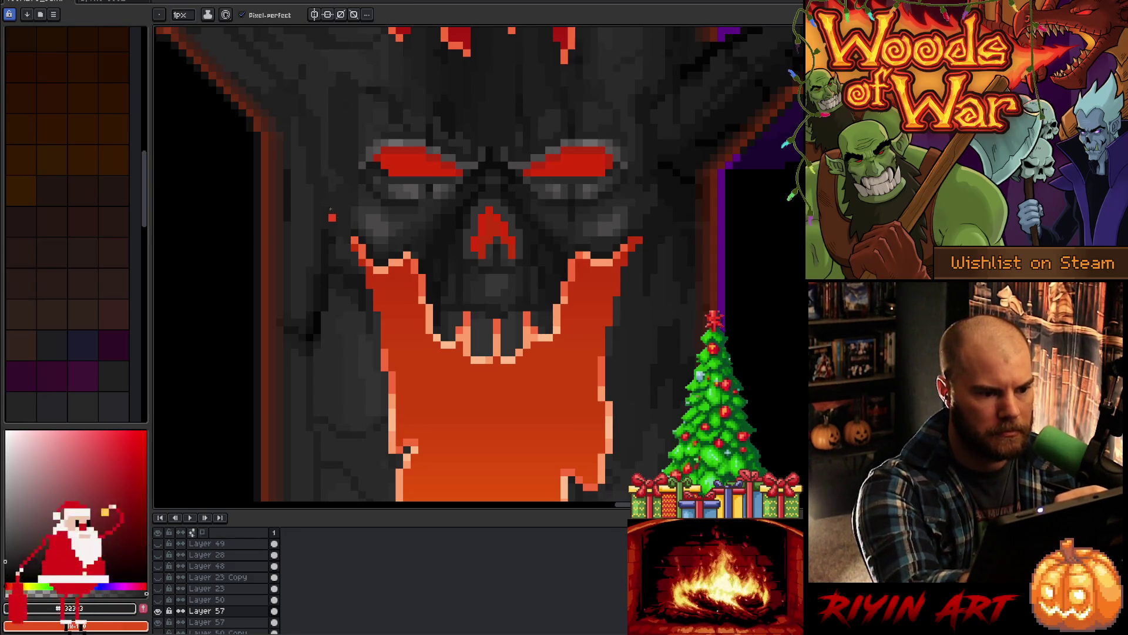
Step: Darken the orange corner pixel by the mouth with #151515 and recentre the tree
{"action": "key", "text": "i"}
{"action": "key", "text": "b"}
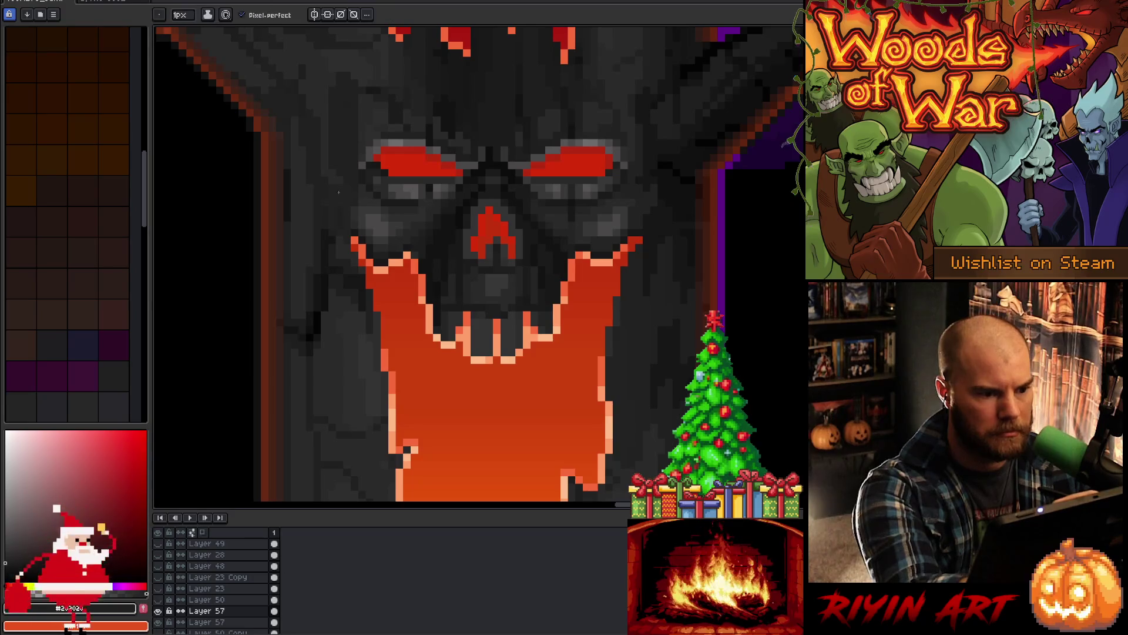
{"action": "left_click", "coordinate": [322, 229], "text": "alt"}
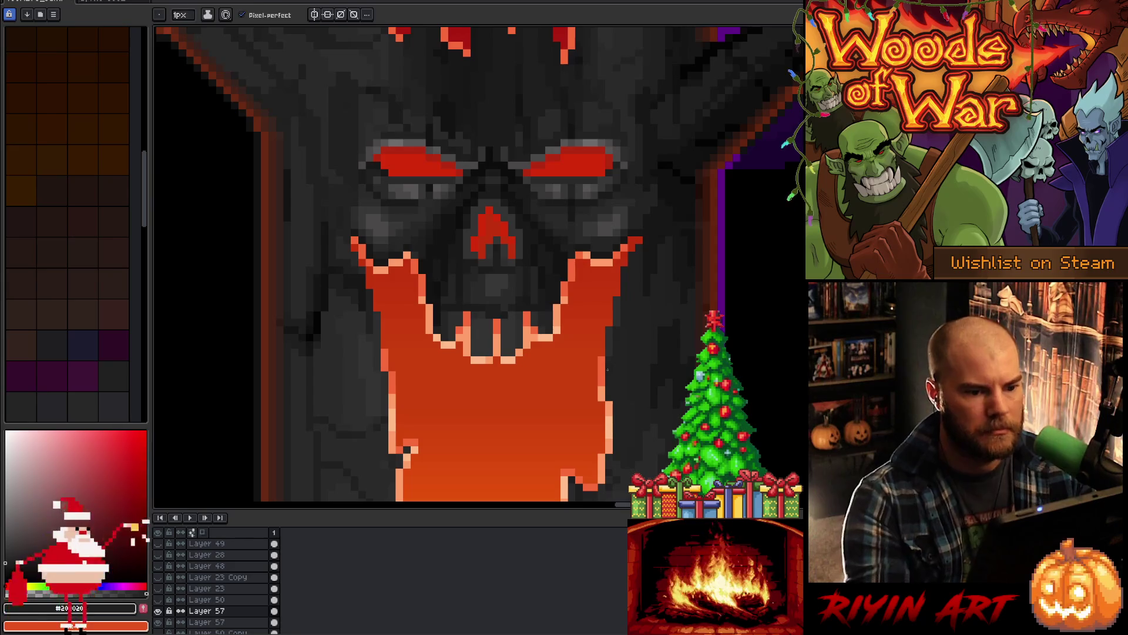
{"action": "left_click", "coordinate": [637, 247], "text": "alt"}
{"action": "left_click", "coordinate": [639, 243]}
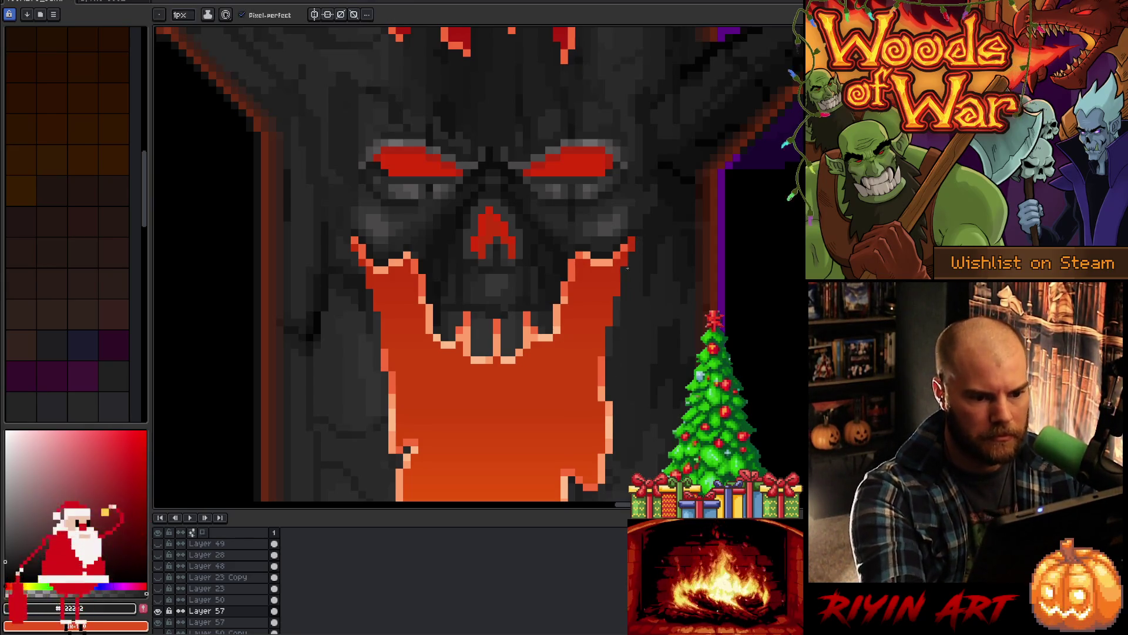
{"action": "left_click", "coordinate": [630, 238], "text": "alt"}
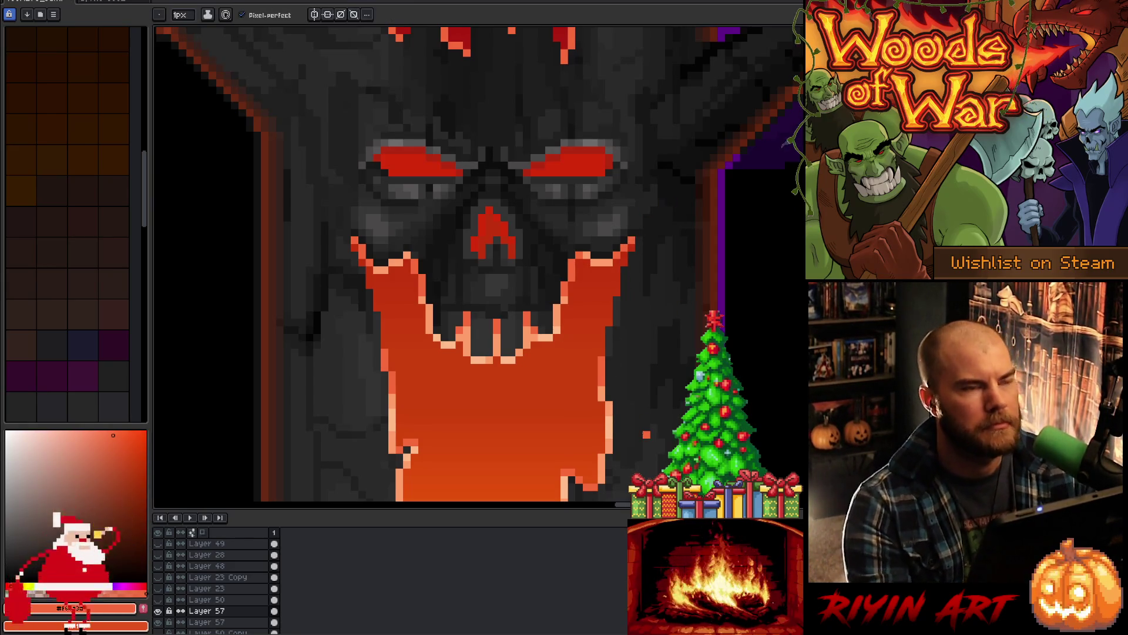
{"action": "scroll", "coordinate": [615, 339], "scroll_direction": "down", "scroll_amount": 3}
{"action": "left_click_drag", "start_coordinate": [615, 340], "coordinate": [588, 327]}
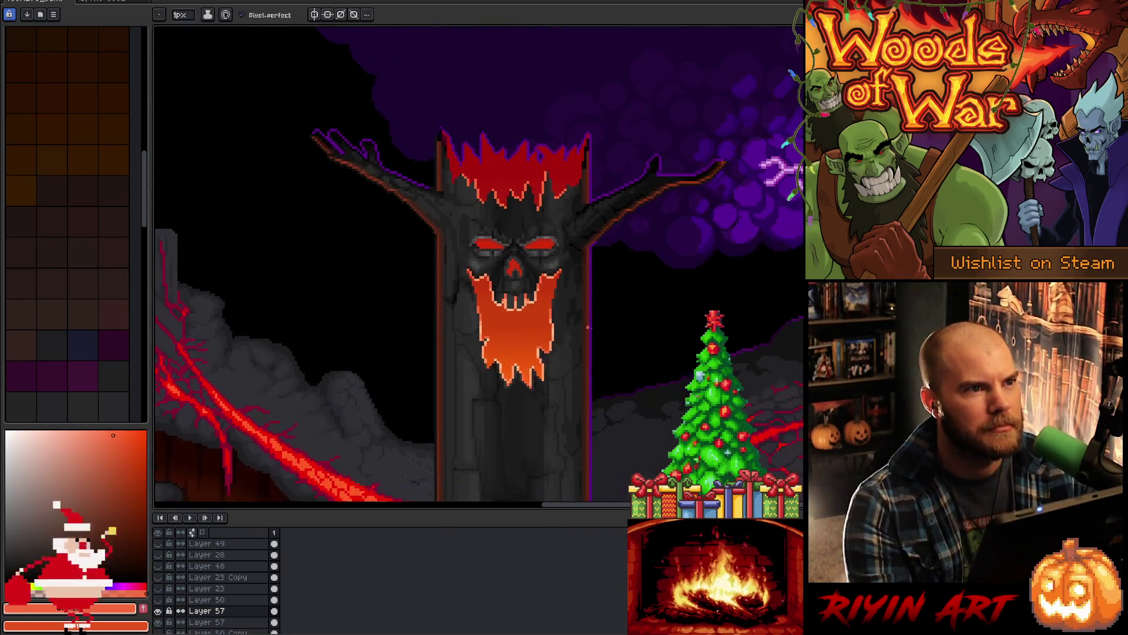
{"action": "scroll", "coordinate": [585, 308], "scroll_direction": "up", "scroll_amount": 3}
{"action": "scroll", "coordinate": [558, 272], "scroll_direction": "down", "scroll_amount": 1}
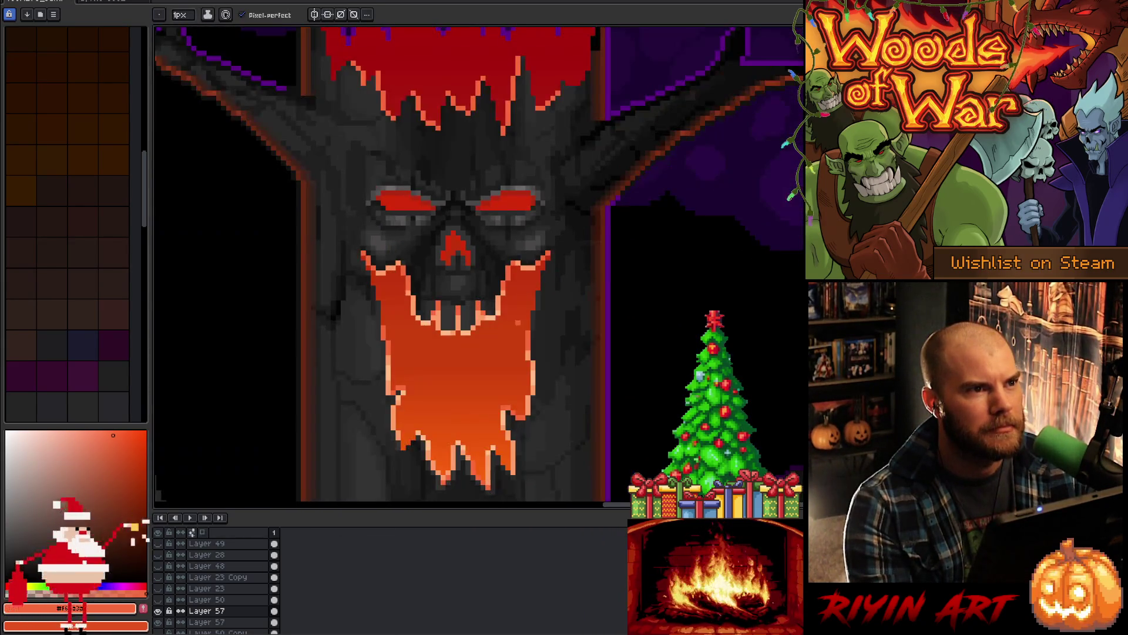